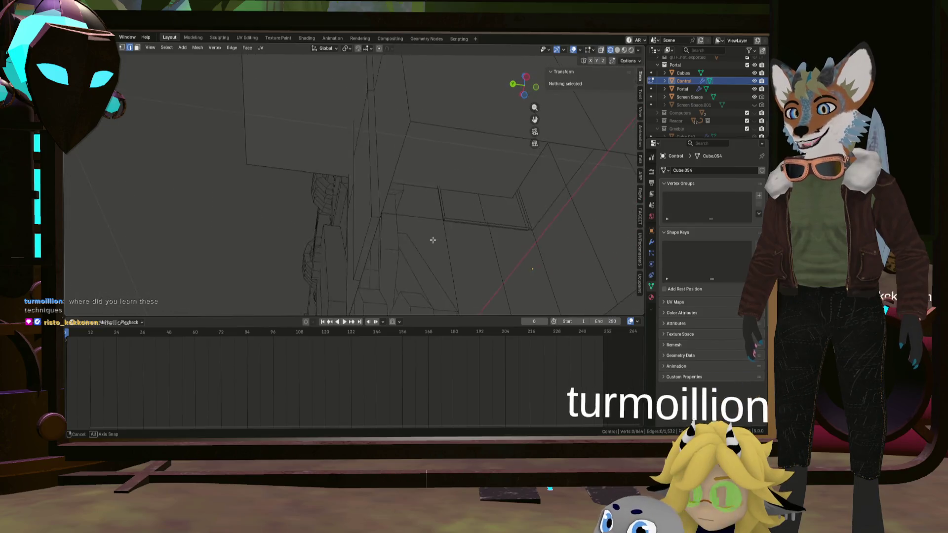
# Step: Clear the stray edge picks and delete the thin strip face from the console mesh
pyautogui.click(350, 248)
pyautogui.moveTo(349, 248)
pyautogui.mouseDown(button='middle')
pyautogui.moveTo(367, 258)
pyautogui.moveTo(391, 245)
pyautogui.mouseUp(button='middle')
pyautogui.keyDown('shift'); pyautogui.click(391, 245); pyautogui.keyUp('shift')
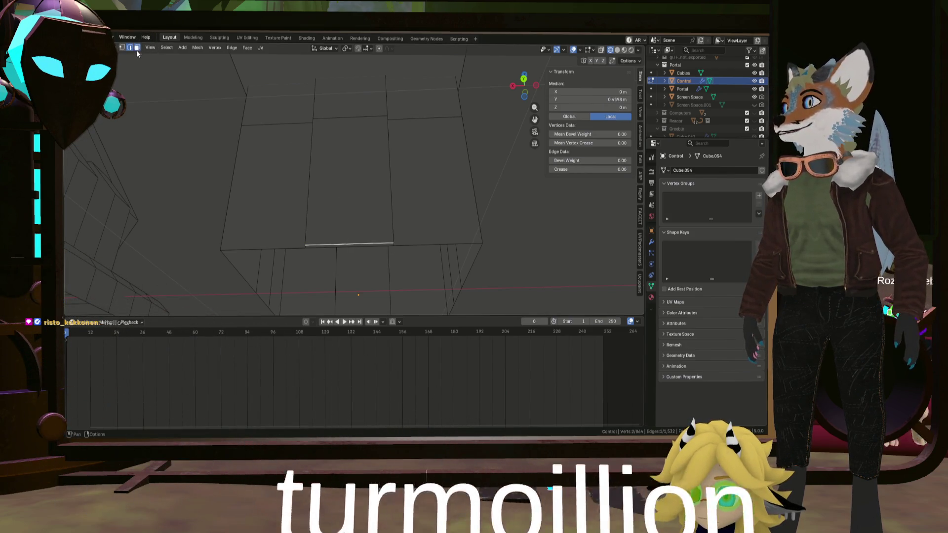
pyautogui.hotkey('alt', 'a')
pyautogui.scroll(3, 304, 241)
pyautogui.click(369, 245)
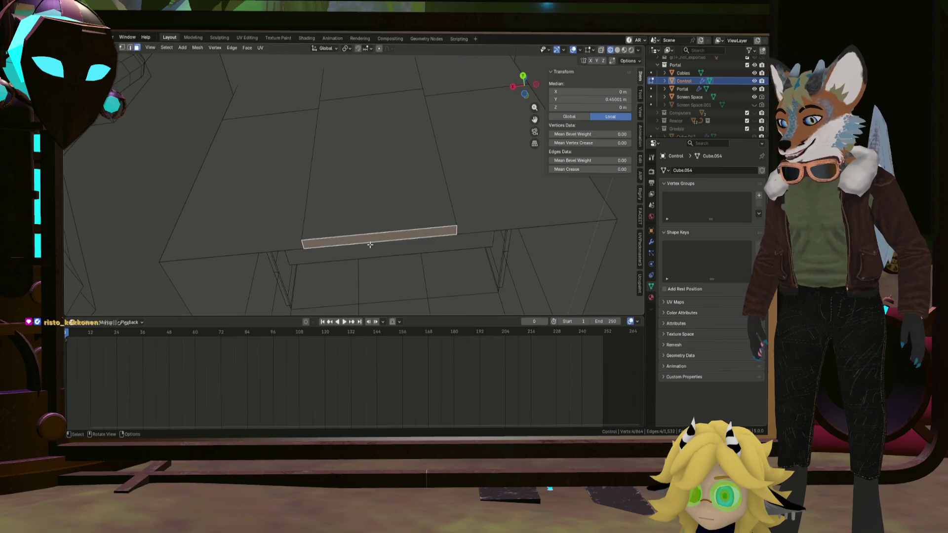
pyautogui.press('x')
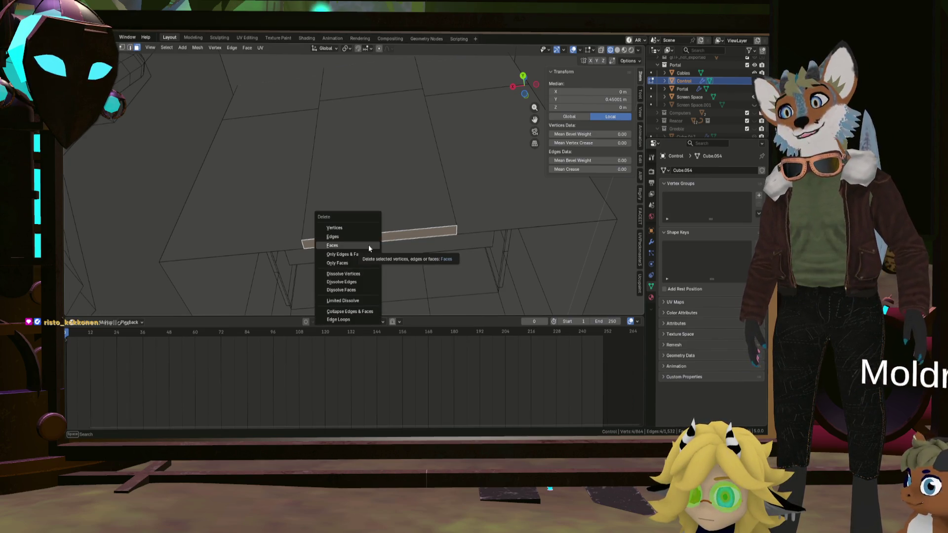
pyautogui.click(368, 245)
pyautogui.scroll(-5, 402, 248)
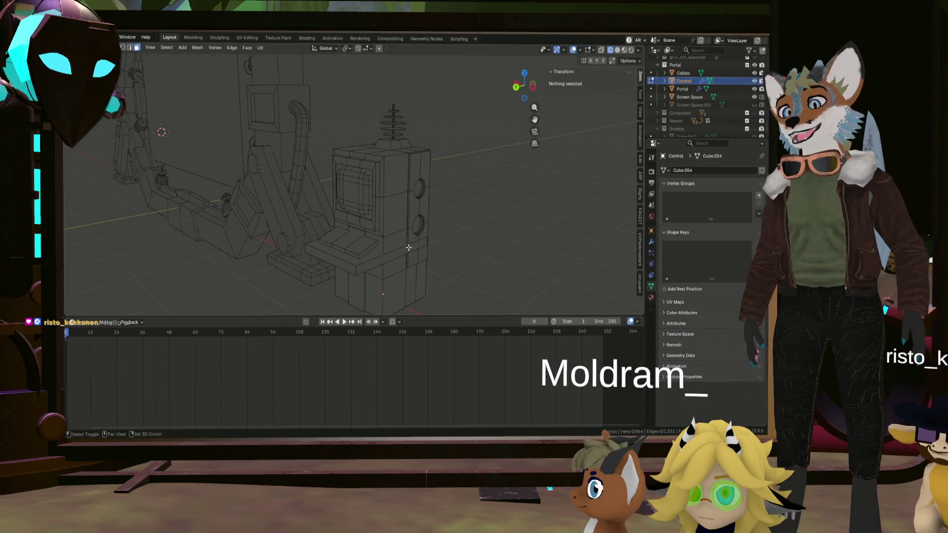
# Step: In edge select mode, select the edge loop outlining the console screen
pyautogui.moveTo(408, 247); pyautogui.dragTo(424, 243, button='middle')
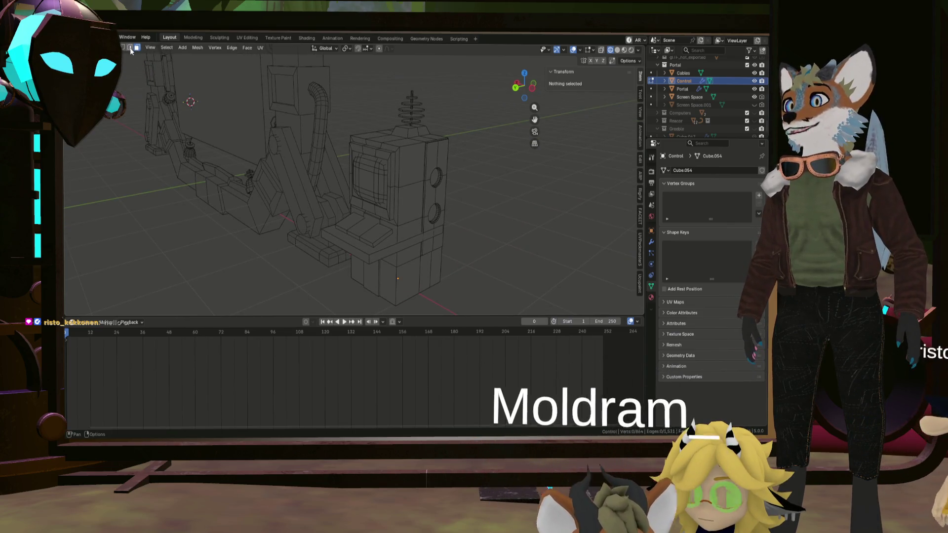
pyautogui.click(130, 47)
pyautogui.keyDown('alt'); pyautogui.click(403, 220); pyautogui.keyUp('alt')
pyautogui.moveTo(404, 220); pyautogui.dragTo(405, 222, button='middle')
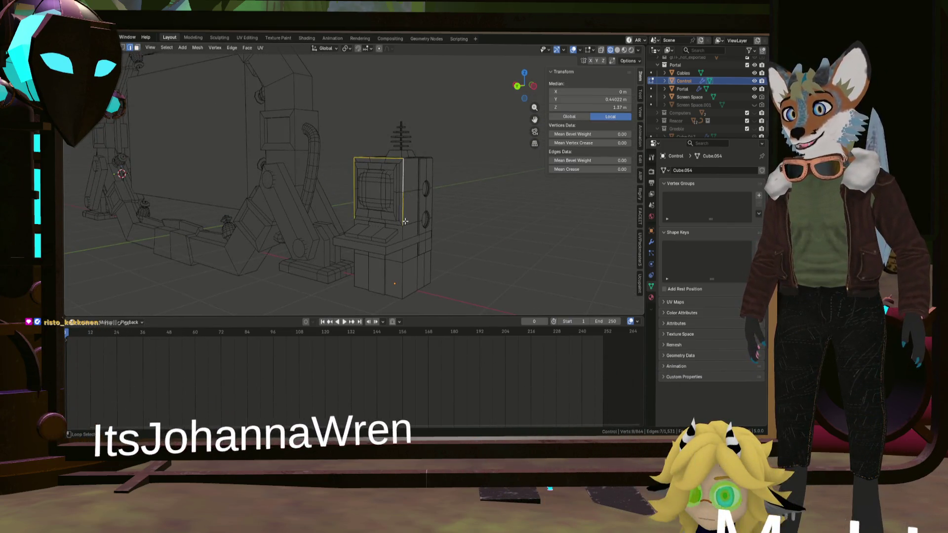
pyautogui.scroll(5, 369, 220)
pyautogui.keyDown('shift'); pyautogui.click(330, 238); pyautogui.keyUp('shift')
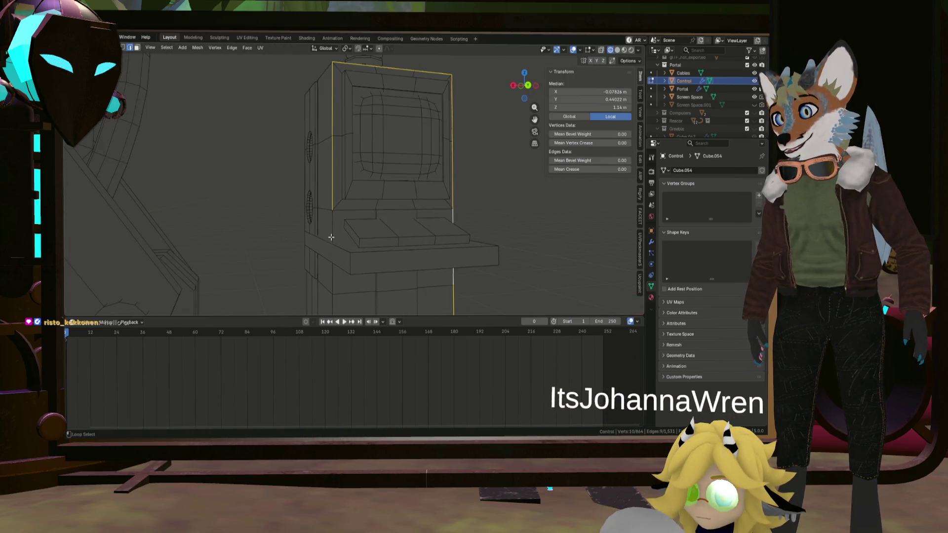
pyautogui.keyDown('shift'); pyautogui.click(332, 236); pyautogui.keyUp('shift')
pyautogui.scroll(-4, 334, 233)
# Step: Add the vertical corner edge path to the selection, dropping part of the top edge
pyautogui.moveTo(335, 232)
pyautogui.mouseDown(button='middle')
pyautogui.moveTo(389, 232)
pyautogui.moveTo(385, 213)
pyautogui.mouseUp(button='middle')
pyautogui.scroll(2, 389, 232)
pyautogui.scroll(3, 385, 213)
pyautogui.moveTo(383, 155)
pyautogui.mouseDown(button='middle')
pyautogui.moveTo(409, 166)
pyautogui.moveTo(482, 154)
pyautogui.moveTo(475, 180)
pyautogui.mouseUp(button='middle')
pyautogui.click(302, 227)
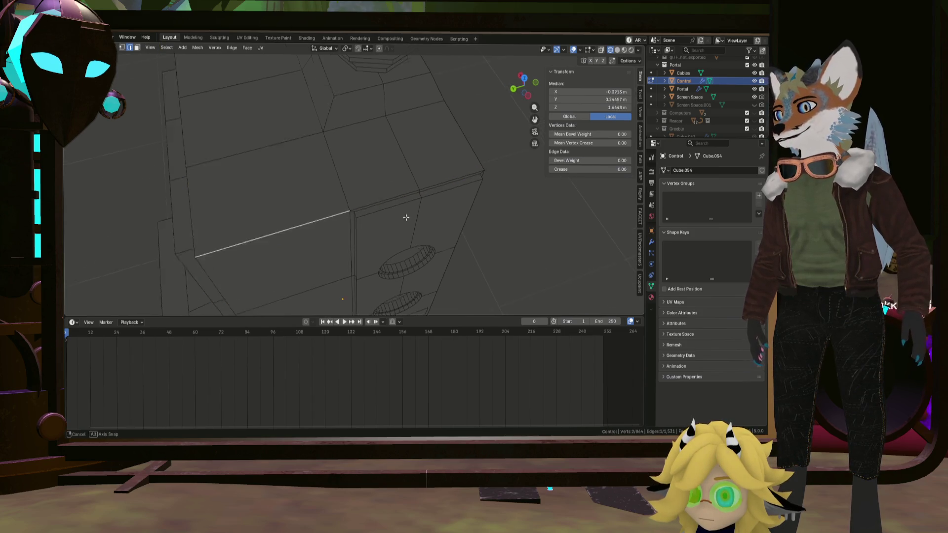
pyautogui.moveTo(409, 216)
pyautogui.mouseDown(button='middle')
pyautogui.moveTo(455, 233)
pyautogui.moveTo(431, 203)
pyautogui.moveTo(439, 253)
pyautogui.moveTo(421, 155)
pyautogui.moveTo(415, 239)
pyautogui.moveTo(392, 221)
pyautogui.mouseUp(button='middle')
pyautogui.moveTo(412, 155); pyautogui.dragTo(405, 181, button='middle')
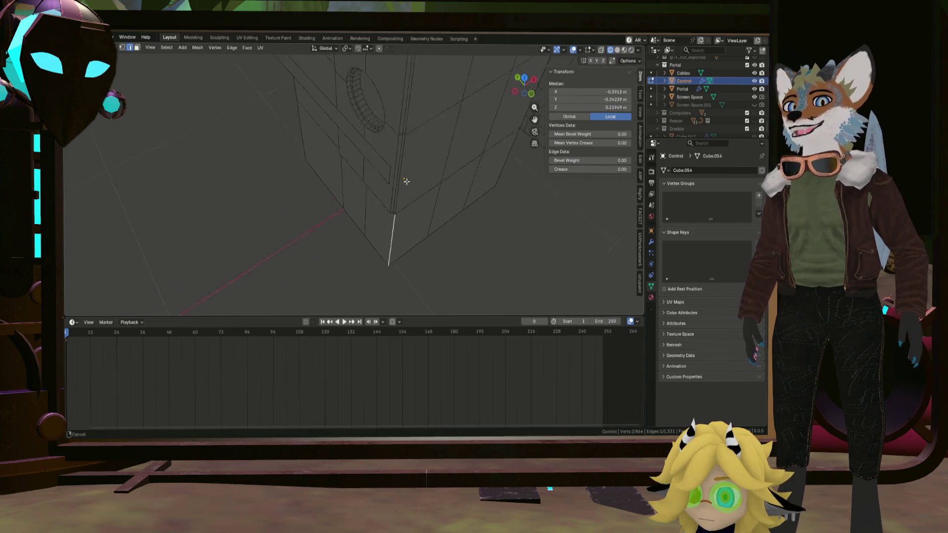
pyautogui.moveTo(418, 214)
pyautogui.mouseDown(button='middle')
pyautogui.moveTo(385, 235)
pyautogui.moveTo(389, 226)
pyautogui.moveTo(353, 179)
pyautogui.moveTo(385, 148)
pyautogui.moveTo(373, 107)
pyautogui.moveTo(419, 124)
pyautogui.mouseUp(button='middle')
pyautogui.keyDown('ctrl'); pyautogui.click(366, 172); pyautogui.keyUp('ctrl')
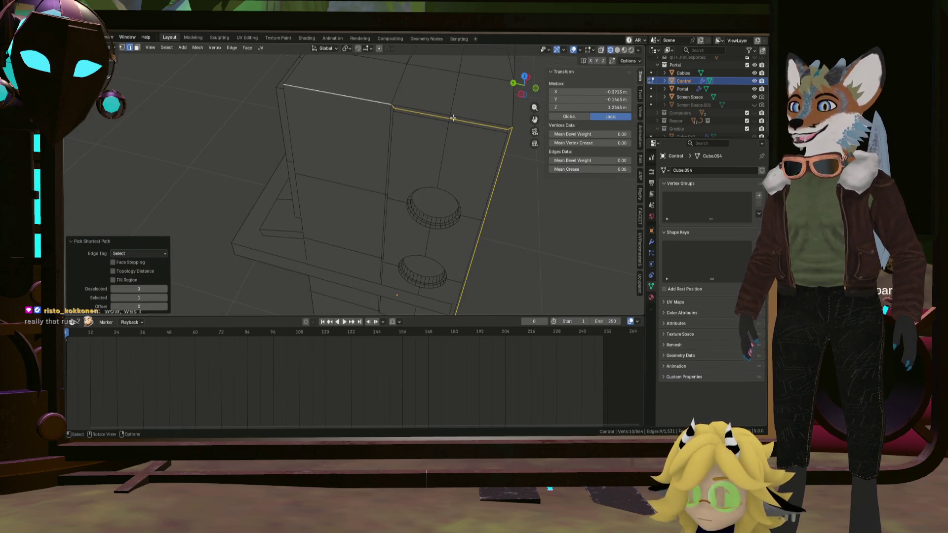
pyautogui.keyDown('shift'); pyautogui.click(485, 124); pyautogui.keyUp('shift')
pyautogui.scroll(3, 395, 106)
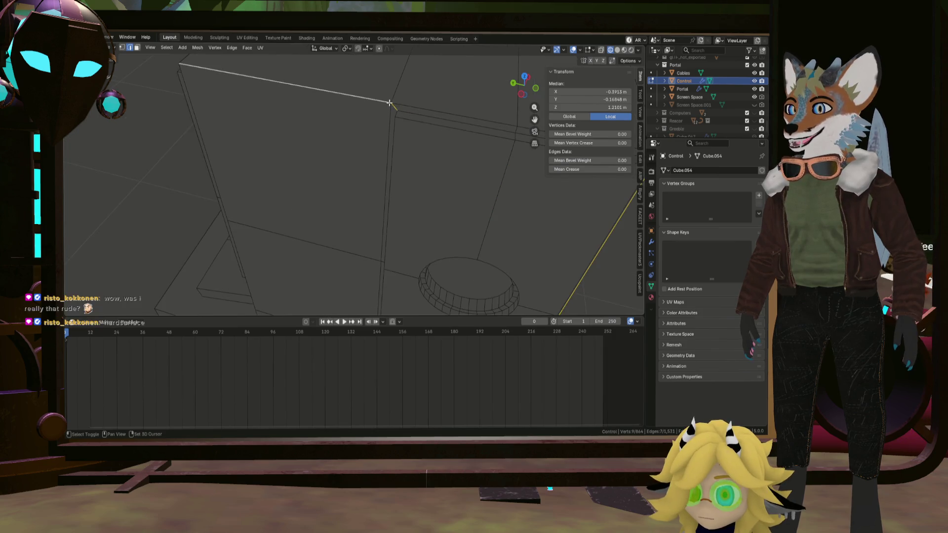
pyautogui.moveTo(412, 108); pyautogui.dragTo(361, 129, button='middle')
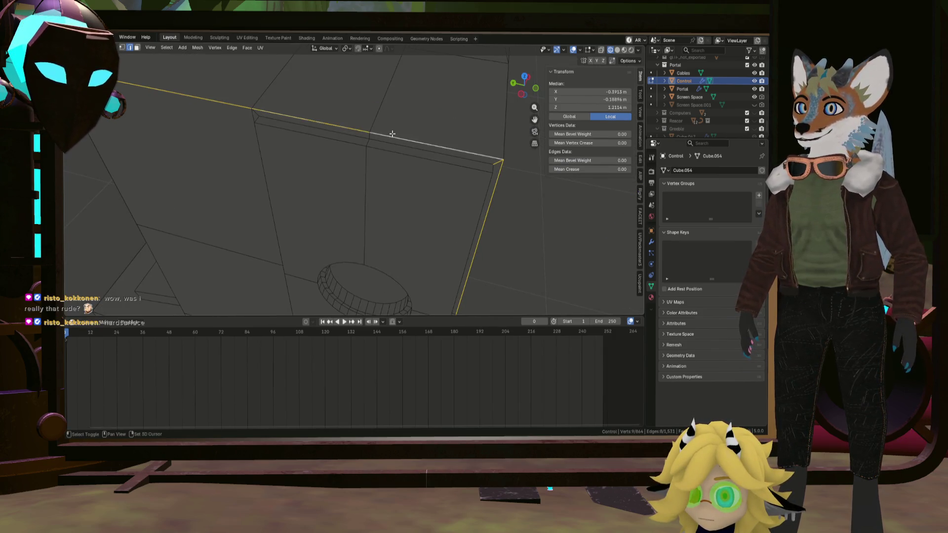
pyautogui.moveTo(509, 172)
pyautogui.mouseDown(button='middle')
pyautogui.moveTo(486, 157)
pyautogui.moveTo(474, 170)
pyautogui.moveTo(414, 162)
pyautogui.moveTo(451, 171)
pyautogui.moveTo(282, 194)
pyautogui.moveTo(340, 201)
pyautogui.mouseUp(button='middle')
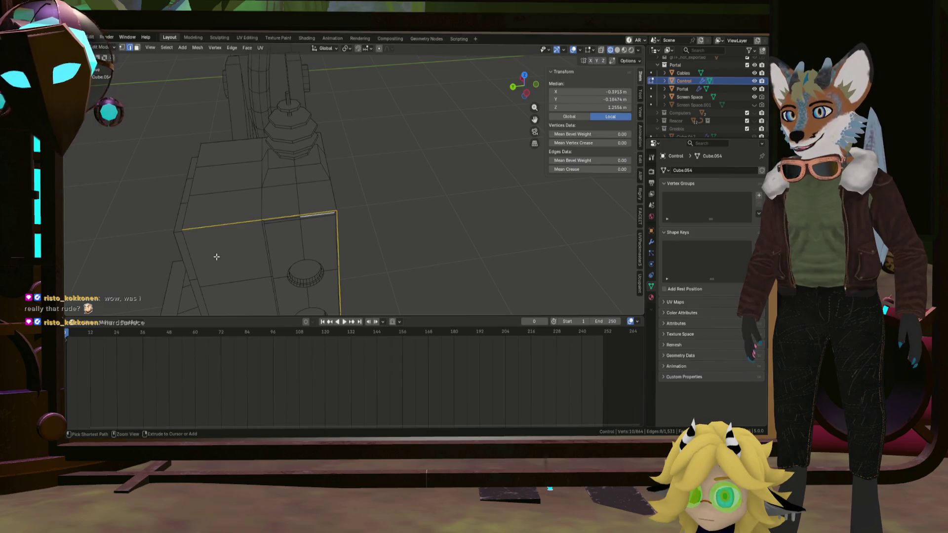
# Step: Add the edges on the box's left face and its vertical edge paths
pyautogui.moveTo(206, 246)
pyautogui.mouseDown()
pyautogui.moveTo(275, 184)
pyautogui.moveTo(323, 176)
pyautogui.mouseUp()
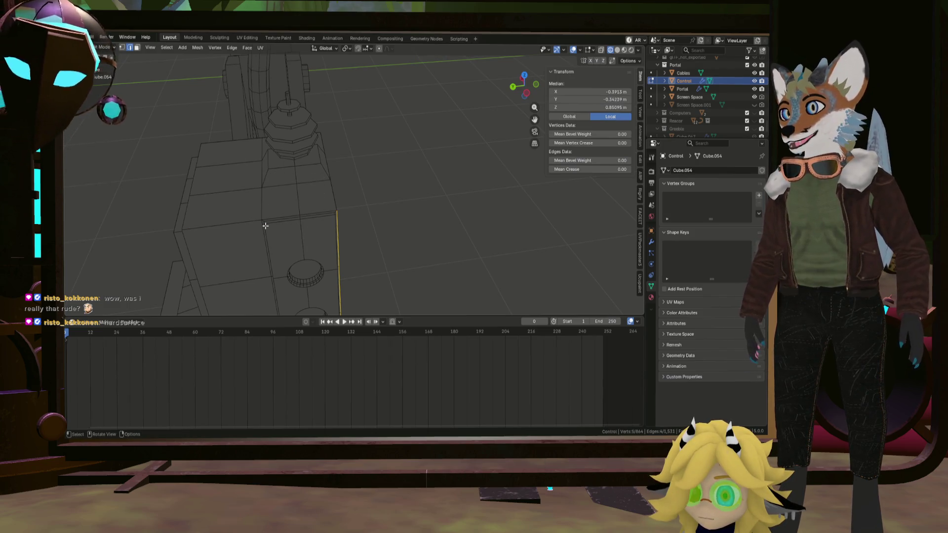
pyautogui.moveTo(265, 222); pyautogui.dragTo(400, 162, button='middle')
pyautogui.keyDown('shift'); pyautogui.click(336, 167); pyautogui.keyUp('shift')
pyautogui.moveTo(337, 167)
pyautogui.mouseDown(button='middle')
pyautogui.moveTo(370, 112)
pyautogui.moveTo(372, 203)
pyautogui.moveTo(364, 220)
pyautogui.moveTo(345, 220)
pyautogui.mouseUp(button='middle')
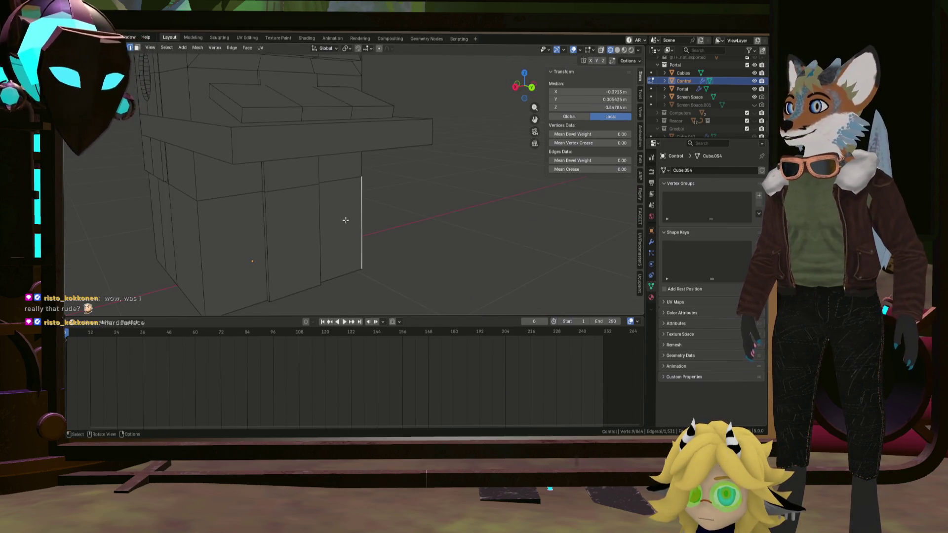
pyautogui.moveTo(208, 244)
pyautogui.mouseDown(button='middle')
pyautogui.moveTo(321, 288)
pyautogui.moveTo(296, 266)
pyautogui.moveTo(287, 186)
pyautogui.moveTo(273, 171)
pyautogui.mouseUp(button='middle')
pyautogui.keyDown('ctrl'); pyautogui.click(275, 186); pyautogui.keyUp('ctrl')
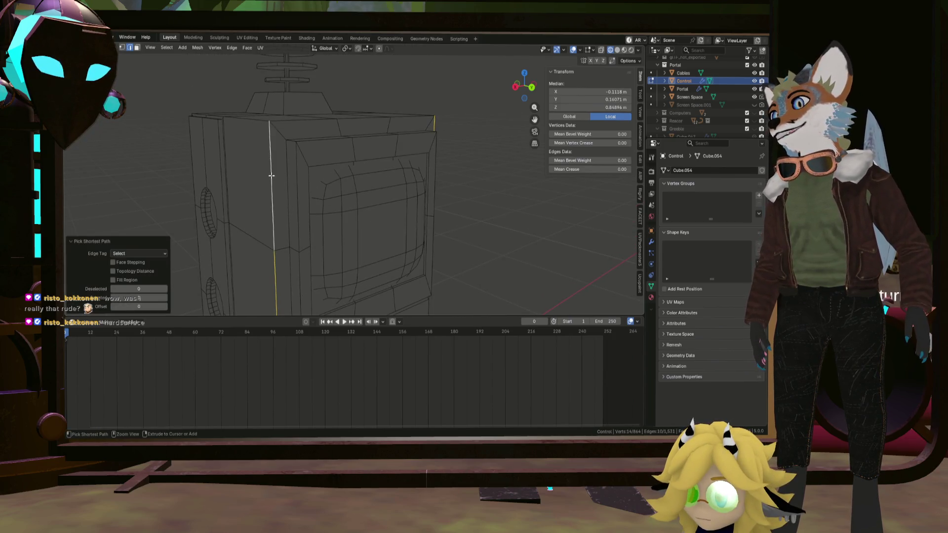
pyautogui.scroll(-4, 288, 225)
pyautogui.moveTo(246, 219)
pyautogui.mouseDown(button='middle')
pyautogui.moveTo(229, 218)
pyautogui.moveTo(288, 143)
pyautogui.moveTo(322, 160)
pyautogui.mouseUp(button='middle')
pyautogui.keyDown('shift'); pyautogui.click(322, 160); pyautogui.keyUp('shift')
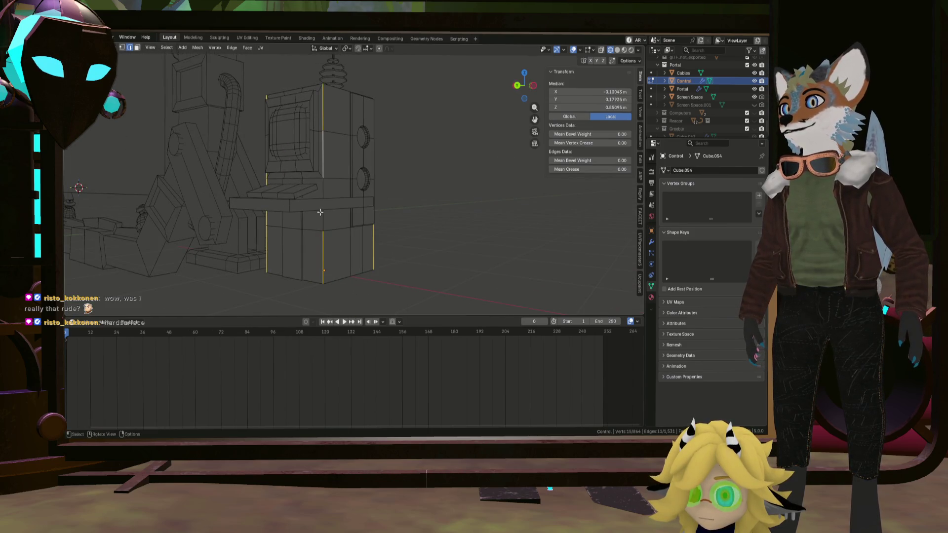
# Step: Add the remaining front and back vertical corner edges to the seam selection
pyautogui.keyDown('ctrl'); pyautogui.click(323, 236); pyautogui.keyUp('ctrl')
pyautogui.moveTo(322, 236)
pyautogui.mouseDown(button='middle')
pyautogui.moveTo(321, 222)
pyautogui.moveTo(345, 205)
pyautogui.mouseUp(button='middle')
pyautogui.scroll(2, 406, 193)
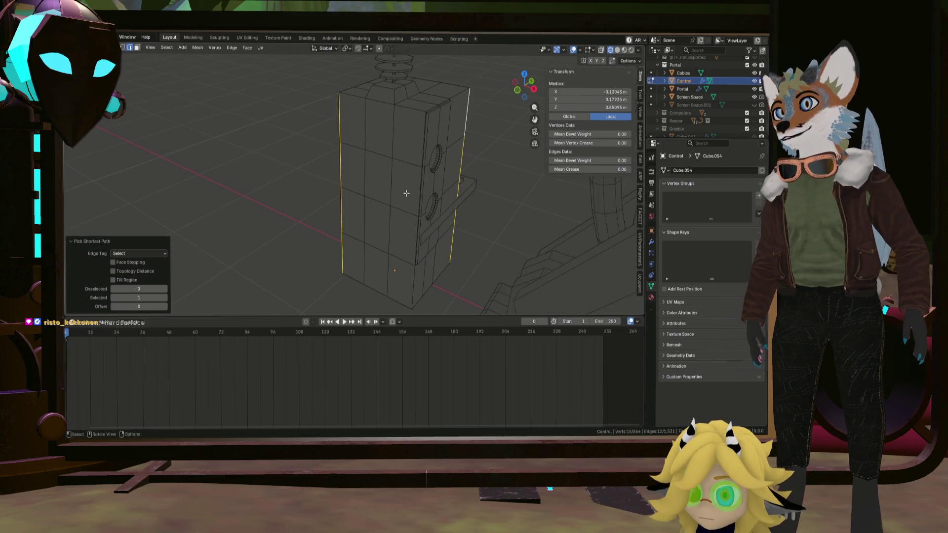
pyautogui.keyDown('shift'); pyautogui.click(415, 288); pyautogui.keyUp('shift')
pyautogui.keyDown('ctrl'); pyautogui.click(425, 140); pyautogui.keyUp('ctrl')
pyautogui.moveTo(424, 139)
pyautogui.mouseDown(button='middle')
pyautogui.moveTo(389, 148)
pyautogui.moveTo(442, 199)
pyautogui.moveTo(377, 155)
pyautogui.moveTo(342, 154)
pyautogui.moveTo(294, 134)
pyautogui.moveTo(366, 159)
pyautogui.moveTo(334, 194)
pyautogui.moveTo(360, 161)
pyautogui.moveTo(324, 179)
pyautogui.mouseUp(button='middle')
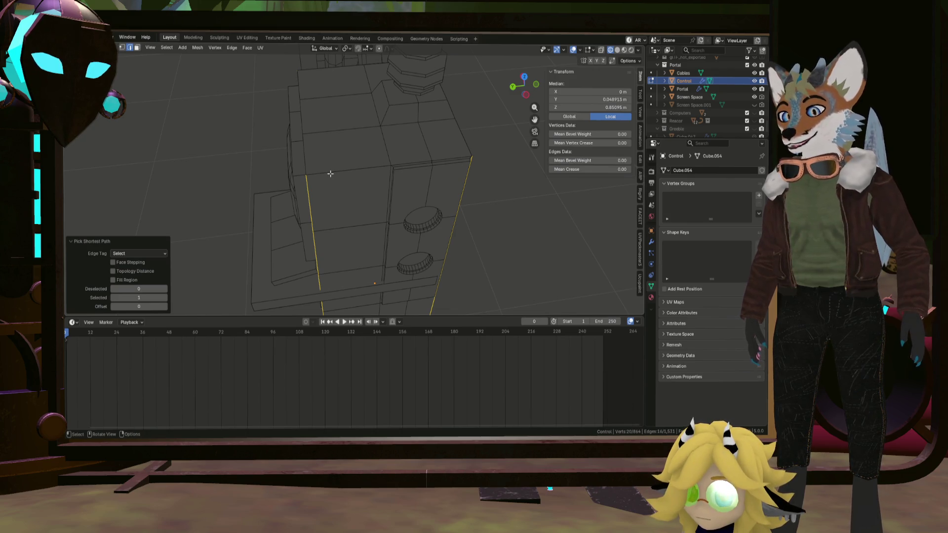
# Step: Add an edge loop and the box's top edges to the selection
pyautogui.keyDown('alt'); pyautogui.keyDown('shift'); pyautogui.click(332, 173); pyautogui.keyUp('shift'); pyautogui.keyUp('alt')
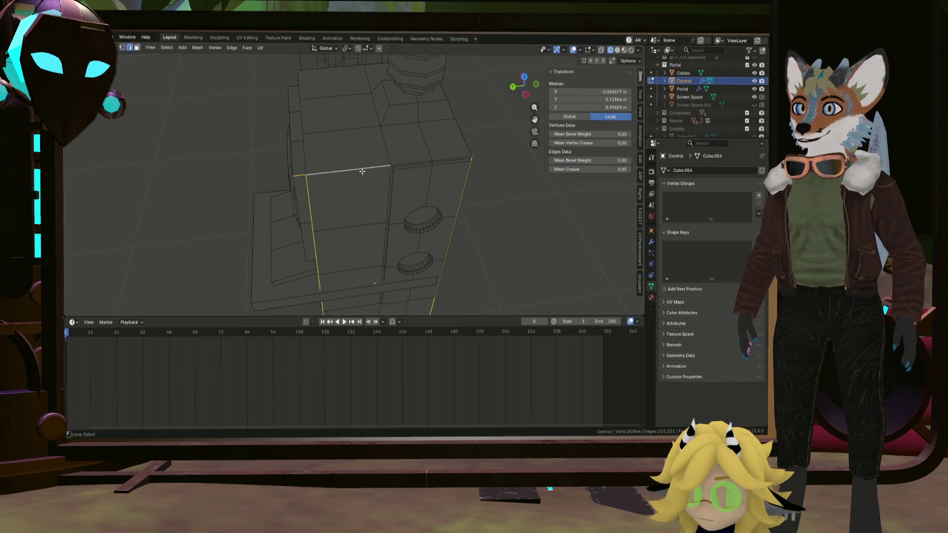
pyautogui.moveTo(362, 172)
pyautogui.mouseDown(button='middle')
pyautogui.moveTo(369, 156)
pyautogui.moveTo(346, 177)
pyautogui.moveTo(413, 207)
pyautogui.moveTo(343, 197)
pyautogui.mouseUp(button='middle')
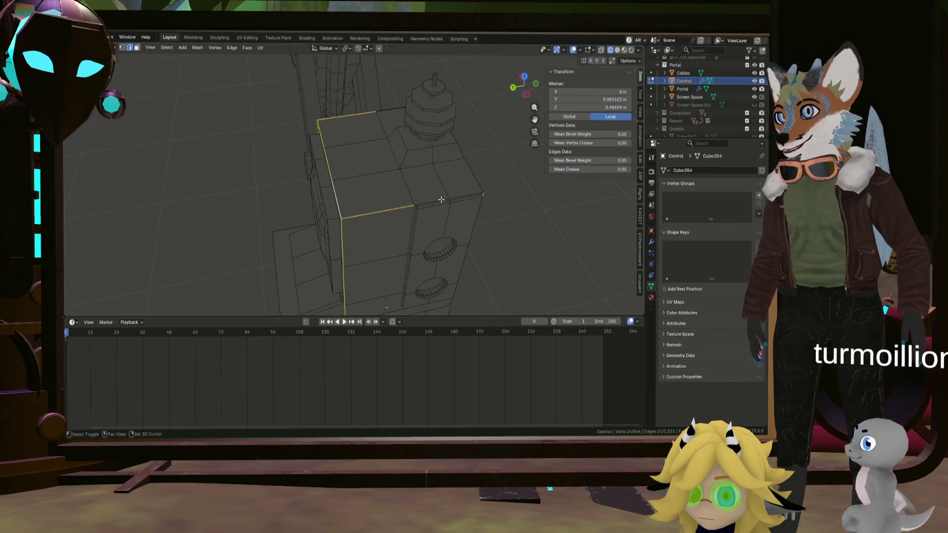
pyautogui.keyDown('shift'); pyautogui.click(477, 192); pyautogui.keyUp('shift')
pyautogui.moveTo(470, 195)
pyautogui.mouseDown(button='middle')
pyautogui.moveTo(387, 180)
pyautogui.moveTo(444, 203)
pyautogui.moveTo(440, 237)
pyautogui.moveTo(461, 201)
pyautogui.moveTo(407, 188)
pyautogui.moveTo(430, 191)
pyautogui.moveTo(380, 194)
pyautogui.mouseUp(button='middle')
pyautogui.keyDown('shift'); pyautogui.click(437, 211); pyautogui.keyUp('shift')
pyautogui.keyDown('shift'); pyautogui.click(515, 201); pyautogui.keyUp('shift')
pyautogui.rightClick(407, 188)
# Step: Mark the gathered corner edges as UV seams and clear the selection
pyautogui.click(407, 188)
pyautogui.scroll(-5, 403, 190)
pyautogui.click(380, 193)
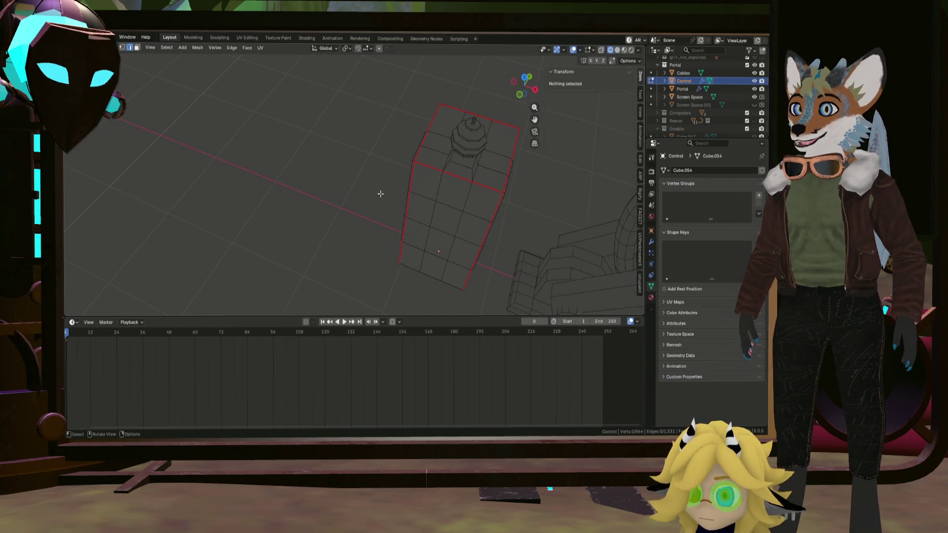
pyautogui.moveTo(507, 196); pyautogui.dragTo(487, 186, button='middle')
pyautogui.scroll(5, 446, 169)
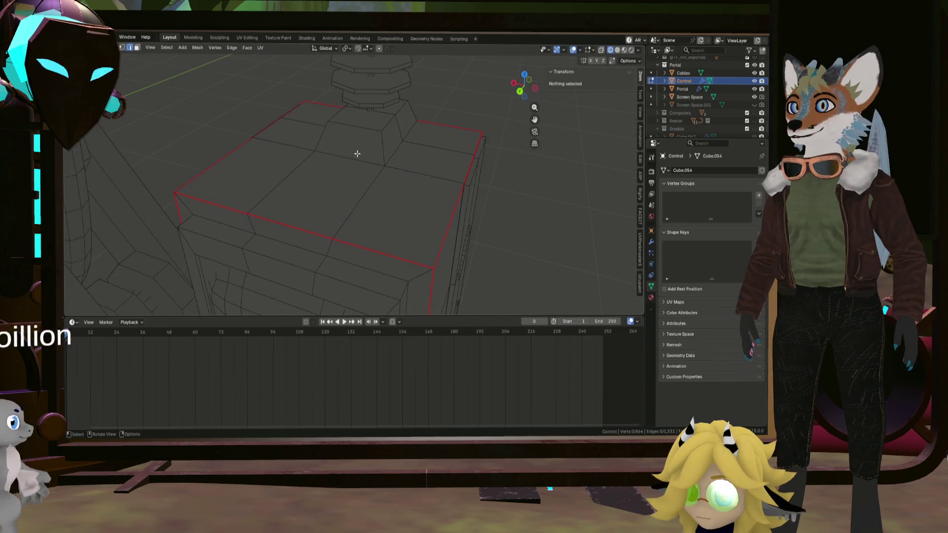
# Step: Select three edges of the box top outline and mark them as seams
pyautogui.click(355, 154)
pyautogui.moveTo(408, 147)
pyautogui.mouseDown(button='middle')
pyautogui.moveTo(361, 138)
pyautogui.moveTo(449, 184)
pyautogui.moveTo(508, 180)
pyautogui.moveTo(413, 186)
pyautogui.moveTo(444, 197)
pyautogui.moveTo(324, 214)
pyautogui.mouseUp(button='middle')
pyautogui.keyDown('shift'); pyautogui.click(430, 138); pyautogui.keyUp('shift')
pyautogui.scroll(3, 449, 184)
pyautogui.scroll(2, 413, 186)
pyautogui.keyDown('shift'); pyautogui.click(418, 201); pyautogui.keyUp('shift')
pyautogui.rightClick(418, 201)
pyautogui.click(418, 201)
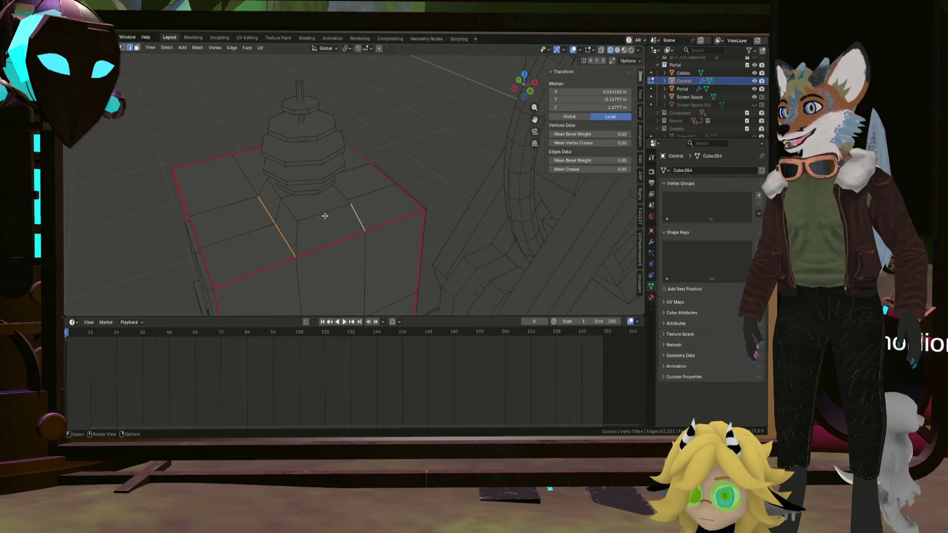
# Step: Mark the edges ringing the stepped tower base as seams
pyautogui.keyDown('shift'); pyautogui.click(295, 237); pyautogui.keyUp('shift')
pyautogui.scroll(3, 294, 237)
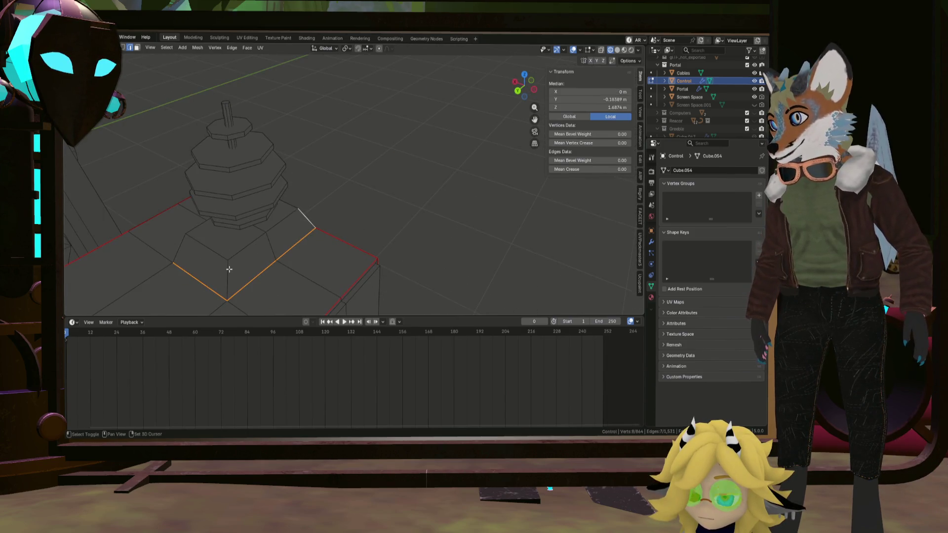
pyautogui.moveTo(276, 244); pyautogui.dragTo(316, 244, button='middle')
pyautogui.keyDown('shift'); pyautogui.click(328, 247); pyautogui.keyUp('shift')
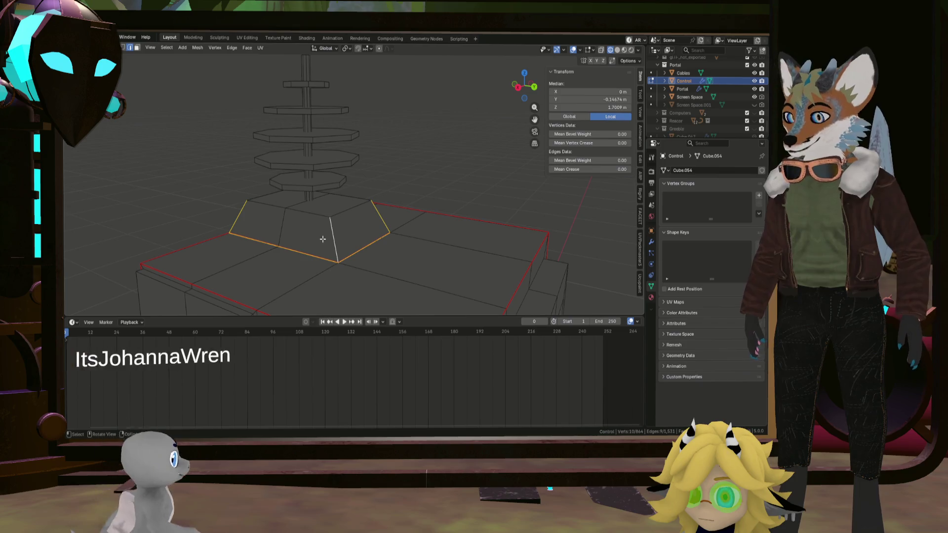
pyautogui.rightClick(322, 238)
pyautogui.click(322, 240)
# Step: Select several vertical edges down the lower sections, removing one wrongly added edge
pyautogui.moveTo(349, 220)
pyautogui.mouseDown(button='middle')
pyautogui.moveTo(406, 205)
pyautogui.moveTo(353, 232)
pyautogui.moveTo(342, 211)
pyautogui.moveTo(344, 169)
pyautogui.moveTo(343, 182)
pyautogui.moveTo(332, 155)
pyautogui.moveTo(325, 178)
pyautogui.moveTo(348, 214)
pyautogui.moveTo(334, 228)
pyautogui.moveTo(325, 212)
pyautogui.moveTo(321, 231)
pyautogui.moveTo(343, 252)
pyautogui.moveTo(349, 222)
pyautogui.moveTo(326, 225)
pyautogui.mouseUp(button='middle')
pyautogui.click(429, 198)
pyautogui.scroll(4, 353, 232)
pyautogui.keyDown('shift'); pyautogui.click(345, 194); pyautogui.keyUp('shift')
pyautogui.keyDown('shift'); pyautogui.click(327, 165); pyautogui.keyUp('shift')
pyautogui.keyDown('shift'); pyautogui.click(333, 234); pyautogui.keyUp('shift')
pyautogui.keyDown('shift'); pyautogui.click(223, 237); pyautogui.keyUp('shift')
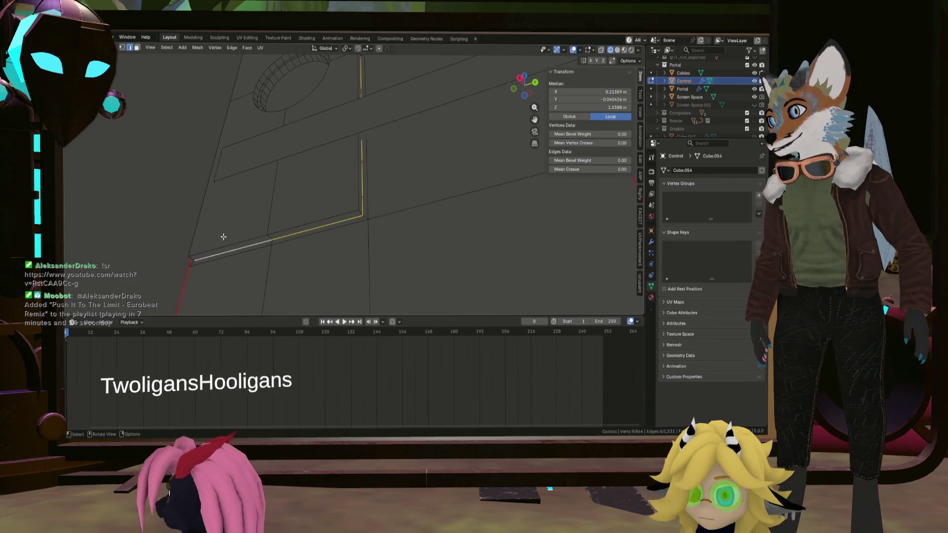
# Step: Select the vertical edges beside the cutout, a box top edge and both cylinder cap loops
pyautogui.moveTo(223, 237); pyautogui.dragTo(345, 254, button='middle')
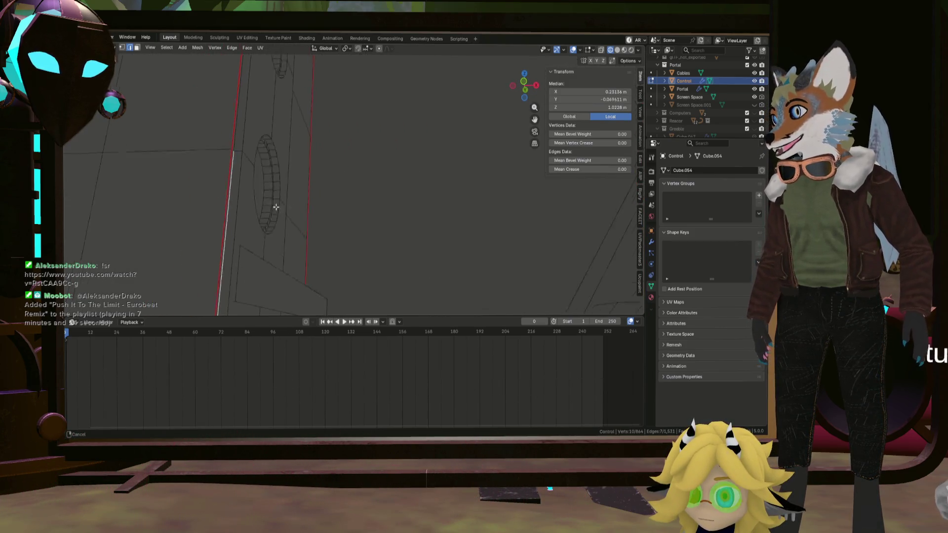
pyautogui.moveTo(276, 206)
pyautogui.mouseDown(button='middle')
pyautogui.moveTo(296, 144)
pyautogui.moveTo(217, 187)
pyautogui.mouseUp(button='middle')
pyautogui.keyDown('shift'); pyautogui.click(170, 207); pyautogui.keyUp('shift')
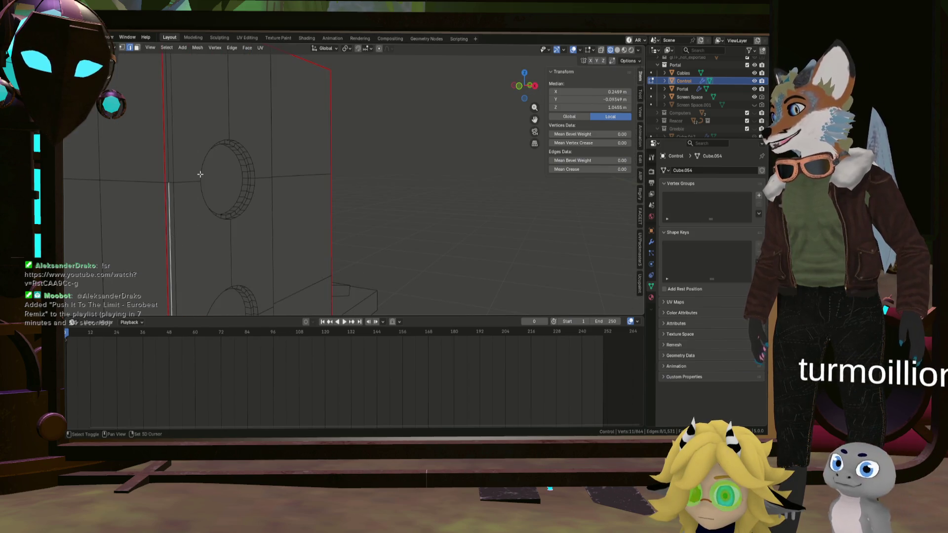
pyautogui.keyDown('shift'); pyautogui.click(186, 196); pyautogui.keyUp('shift')
pyautogui.moveTo(220, 159)
pyautogui.mouseDown(button='middle')
pyautogui.moveTo(218, 229)
pyautogui.moveTo(214, 184)
pyautogui.moveTo(268, 163)
pyautogui.moveTo(271, 142)
pyautogui.mouseUp(button='middle')
pyautogui.keyDown('shift'); pyautogui.click(282, 149); pyautogui.keyUp('shift')
pyautogui.keyDown('alt'); pyautogui.keyDown('shift'); pyautogui.click(257, 266); pyautogui.keyUp('shift'); pyautogui.keyUp('alt')
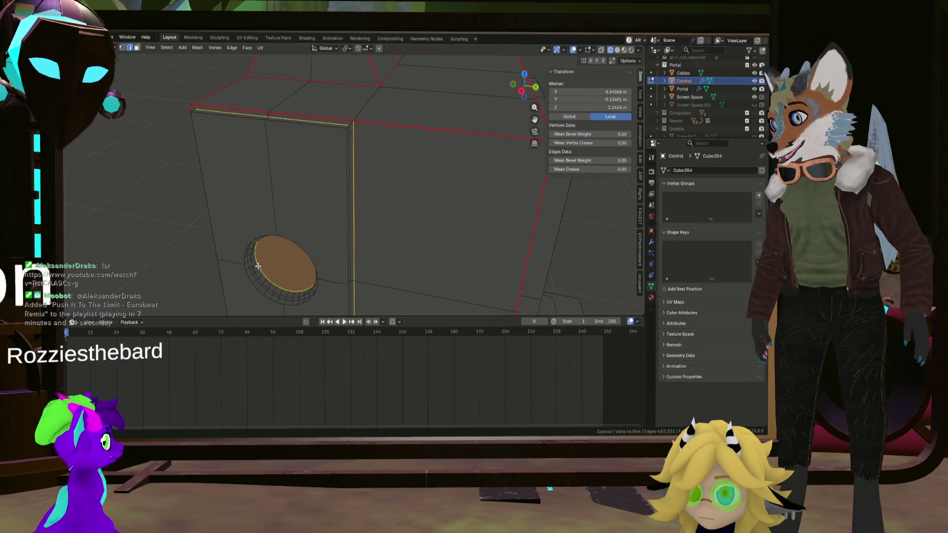
pyautogui.moveTo(257, 266)
pyautogui.mouseDown(button='middle')
pyautogui.moveTo(286, 232)
pyautogui.moveTo(347, 251)
pyautogui.moveTo(370, 210)
pyautogui.moveTo(358, 233)
pyautogui.moveTo(343, 196)
pyautogui.moveTo(351, 227)
pyautogui.mouseUp(button='middle')
pyautogui.keyDown('alt'); pyautogui.keyDown('shift'); pyautogui.click(286, 229); pyautogui.keyUp('shift'); pyautogui.keyUp('alt')
pyautogui.rightClick(286, 229)
pyautogui.click(286, 229)
# Step: Select the outer ring loop of the round cutout instead and face it
pyautogui.click(351, 228)
pyautogui.keyDown('ctrl'); pyautogui.click(349, 225); pyautogui.keyUp('ctrl')
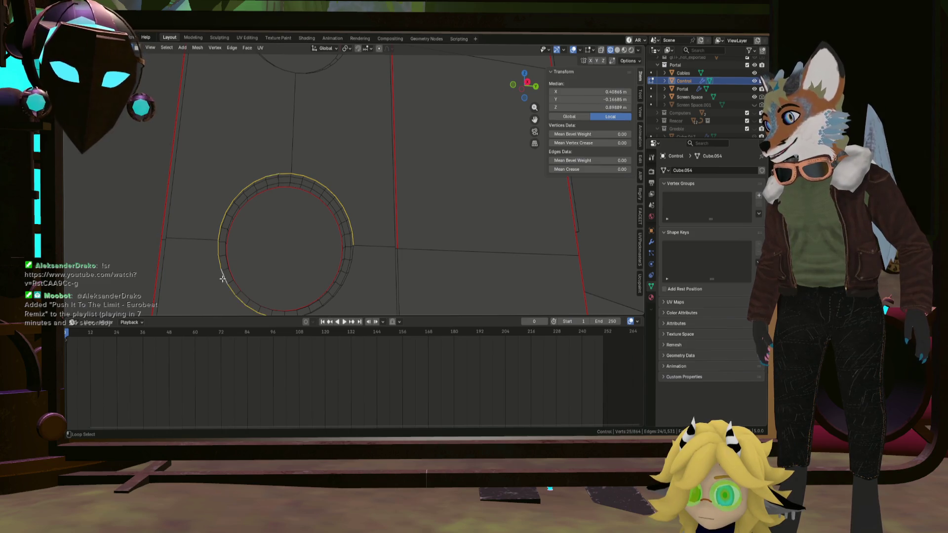
pyautogui.moveTo(223, 279); pyautogui.dragTo(266, 300, button='middle')
pyautogui.moveTo(351, 275)
pyautogui.mouseDown(button='middle')
pyautogui.moveTo(355, 201)
pyautogui.moveTo(351, 254)
pyautogui.mouseUp(button='middle')
pyautogui.moveTo(346, 117); pyautogui.dragTo(353, 150, button='middle')
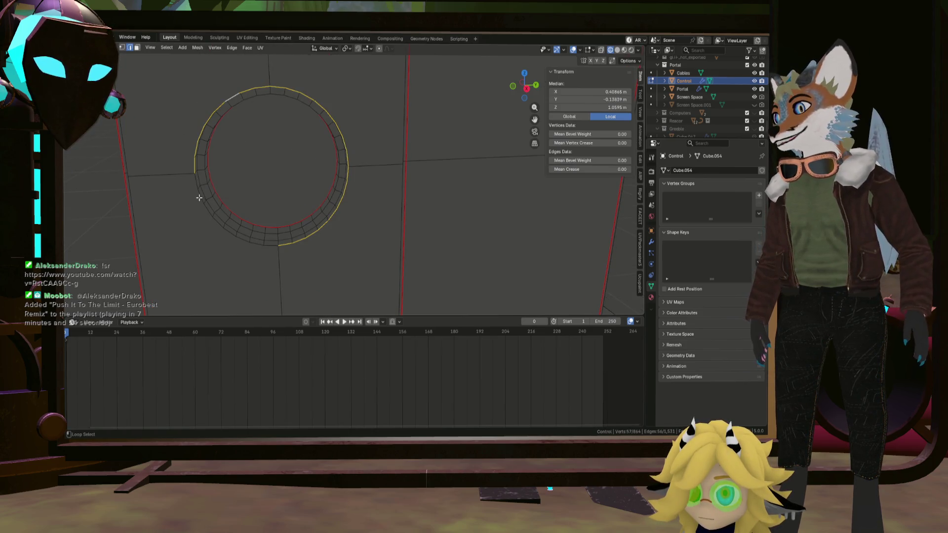
pyautogui.rightClick(279, 200)
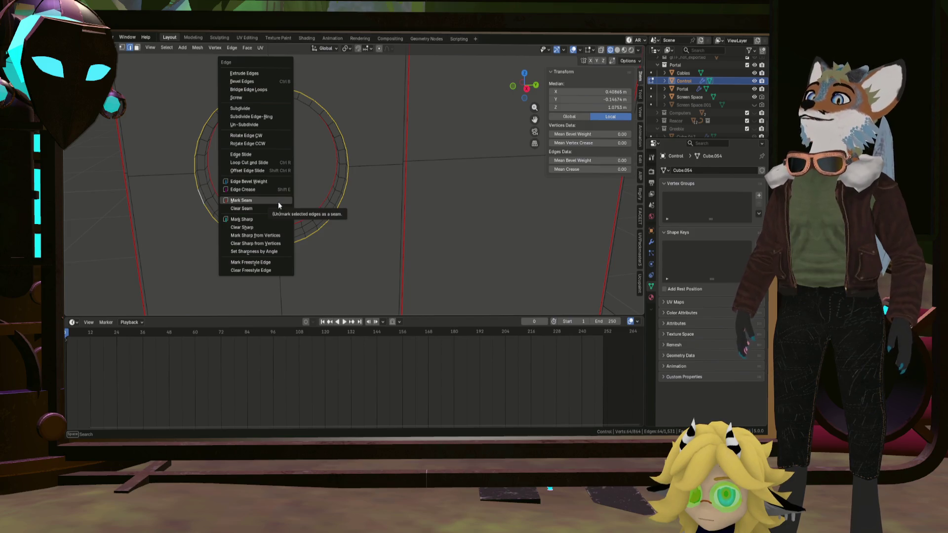
# Step: Turn the view to face the front of the console box
pyautogui.moveTo(278, 202)
pyautogui.mouseDown(button='middle')
pyautogui.moveTo(334, 211)
pyautogui.moveTo(348, 189)
pyautogui.mouseUp(button='middle')
pyautogui.scroll(-5, 348, 189)
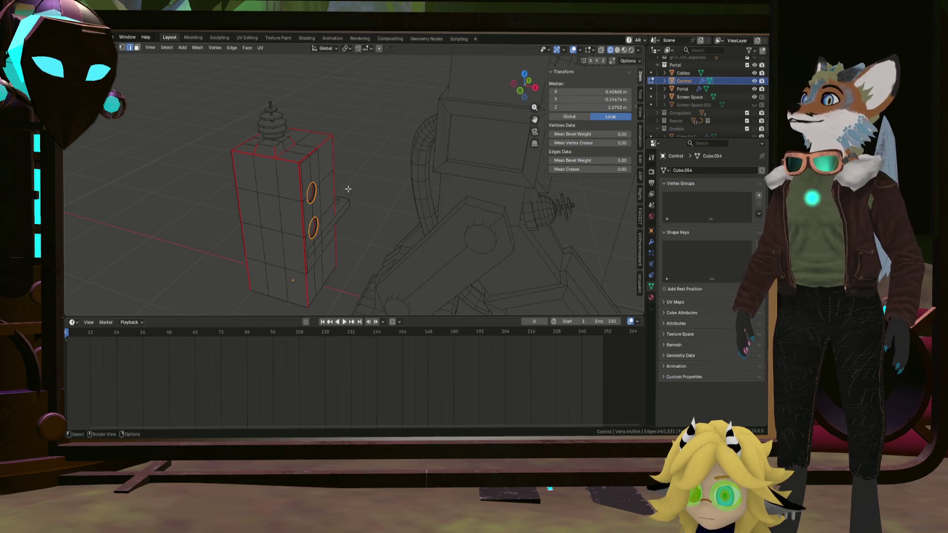
pyautogui.scroll(5, 342, 144)
pyautogui.moveTo(342, 144); pyautogui.dragTo(265, 168, button='middle')
pyautogui.moveTo(187, 149); pyautogui.dragTo(194, 144, button='middle')
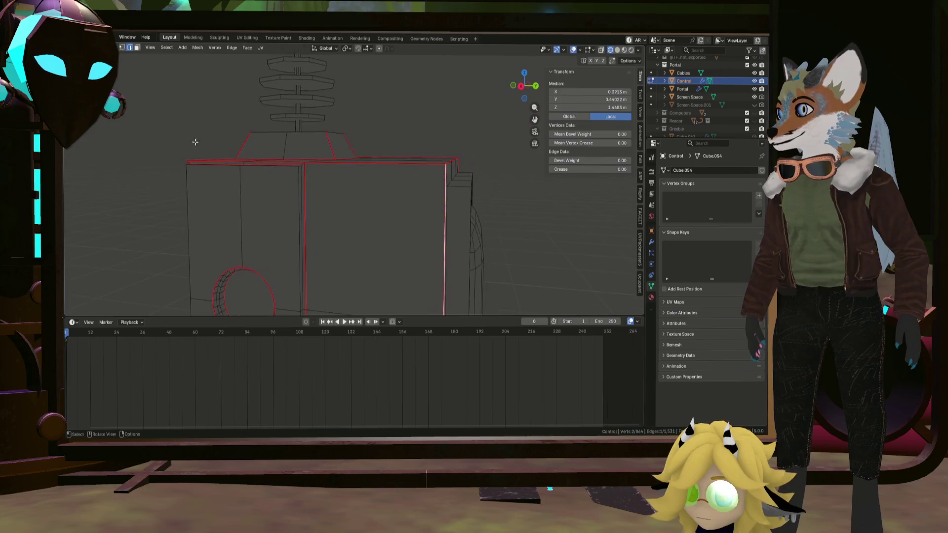
pyautogui.scroll(2, 326, 209)
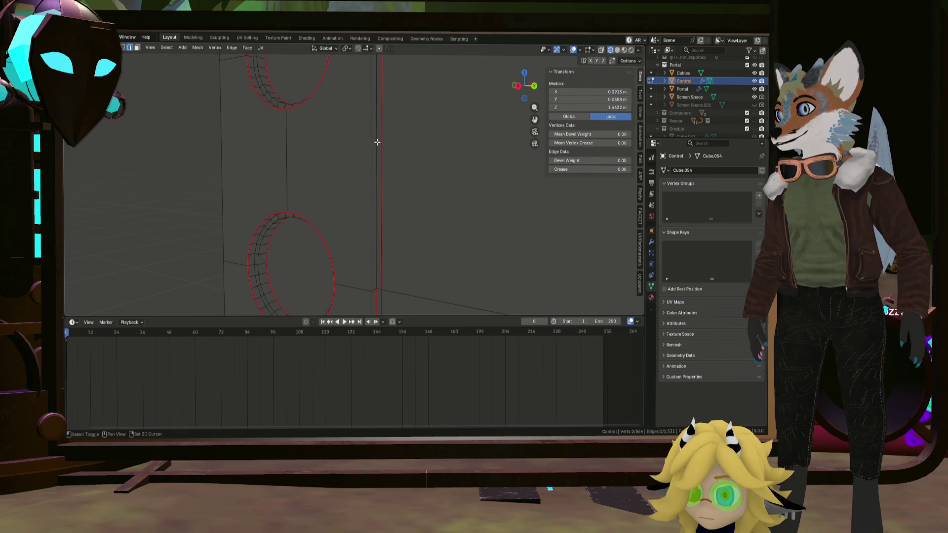
pyautogui.rightClick(381, 194)
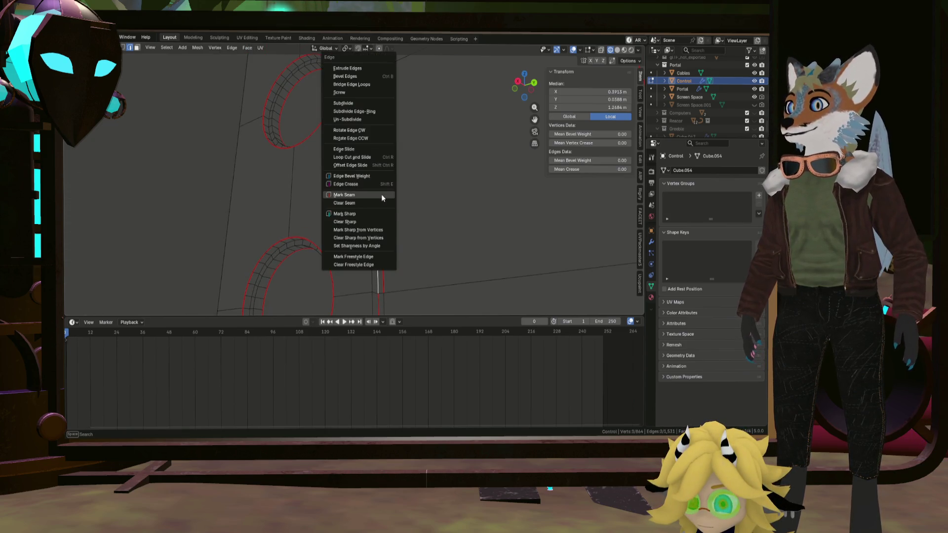
pyautogui.press('Escape')
# Step: Clear the seam from the adjacent vertical edge with Ctrl+E > Clear Seam
pyautogui.moveTo(382, 194); pyautogui.dragTo(408, 189, button='middle')
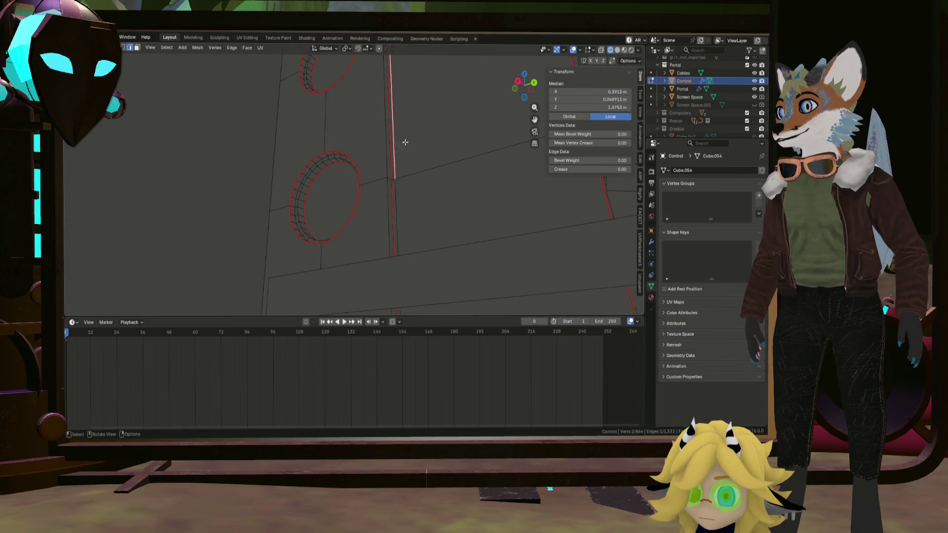
pyautogui.moveTo(404, 143); pyautogui.dragTo(419, 261, button='middle')
pyautogui.keyDown('shift'); pyautogui.click(392, 136); pyautogui.keyUp('shift')
pyautogui.keyDown('shift'); pyautogui.moveTo(393, 135); pyautogui.dragTo(410, 166, button='middle'); pyautogui.keyUp('shift')
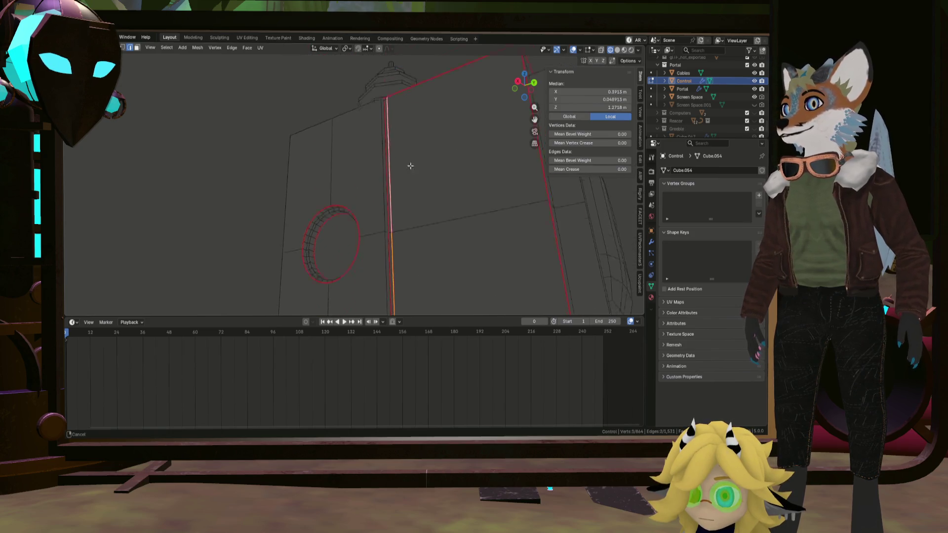
pyautogui.hotkey('ctrl', 'e')
pyautogui.click(410, 245)
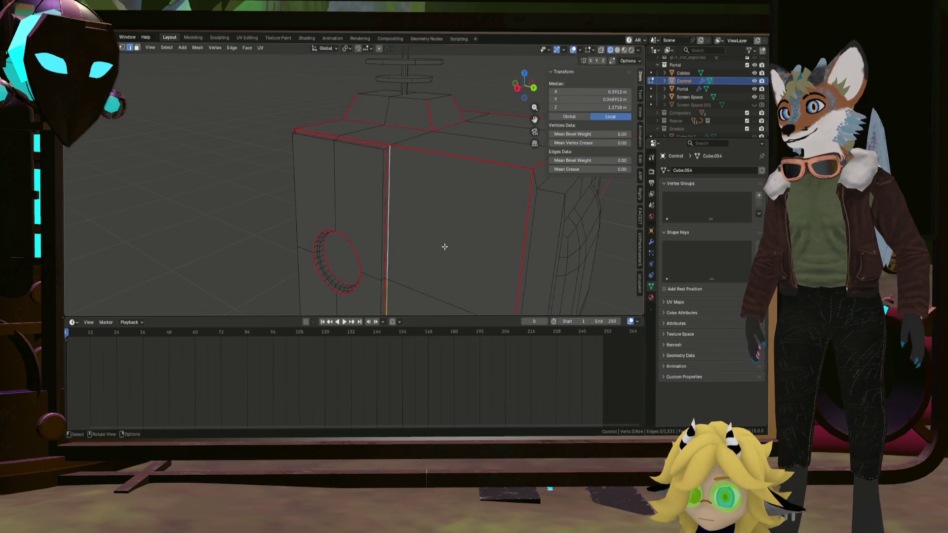
pyautogui.press('b')
# Step: Bring the side with two cutouts close and select a cutout's circle loop
pyautogui.moveTo(269, 206); pyautogui.dragTo(267, 224, button='middle')
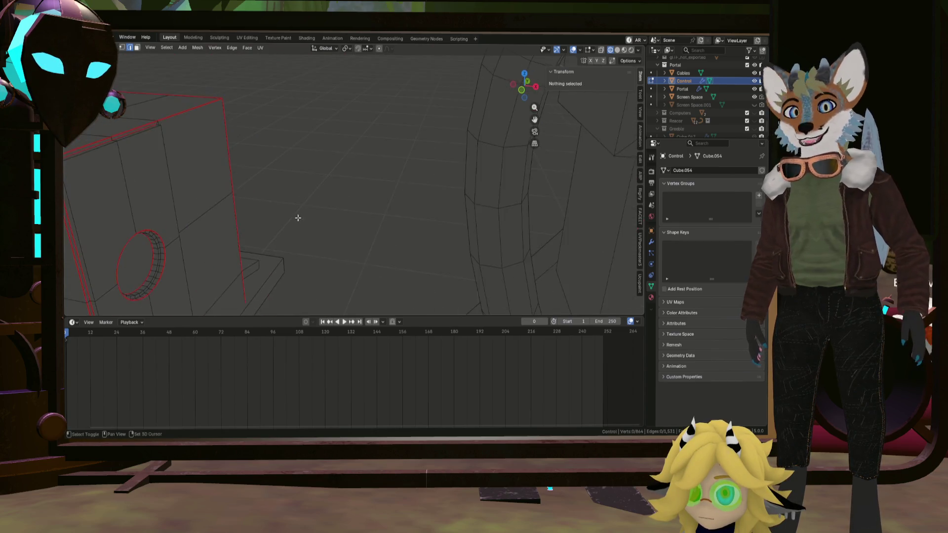
pyautogui.moveTo(335, 218)
pyautogui.mouseDown(button='middle')
pyautogui.moveTo(292, 209)
pyautogui.moveTo(271, 190)
pyautogui.moveTo(302, 225)
pyautogui.mouseUp(button='middle')
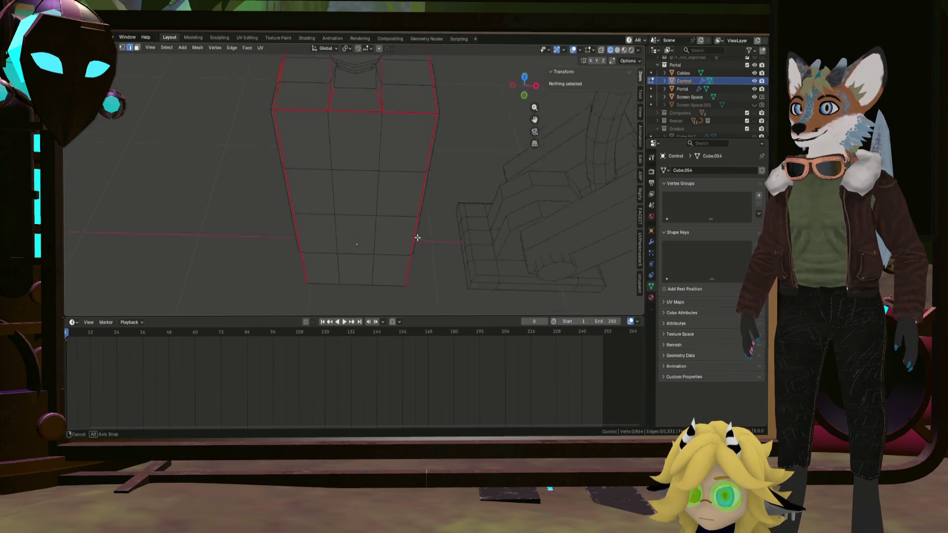
pyautogui.moveTo(417, 237); pyautogui.dragTo(401, 235, button='middle')
pyautogui.moveTo(326, 246)
pyautogui.mouseDown(button='middle')
pyautogui.moveTo(423, 214)
pyautogui.moveTo(402, 227)
pyautogui.moveTo(354, 205)
pyautogui.moveTo(424, 217)
pyautogui.mouseUp(button='middle')
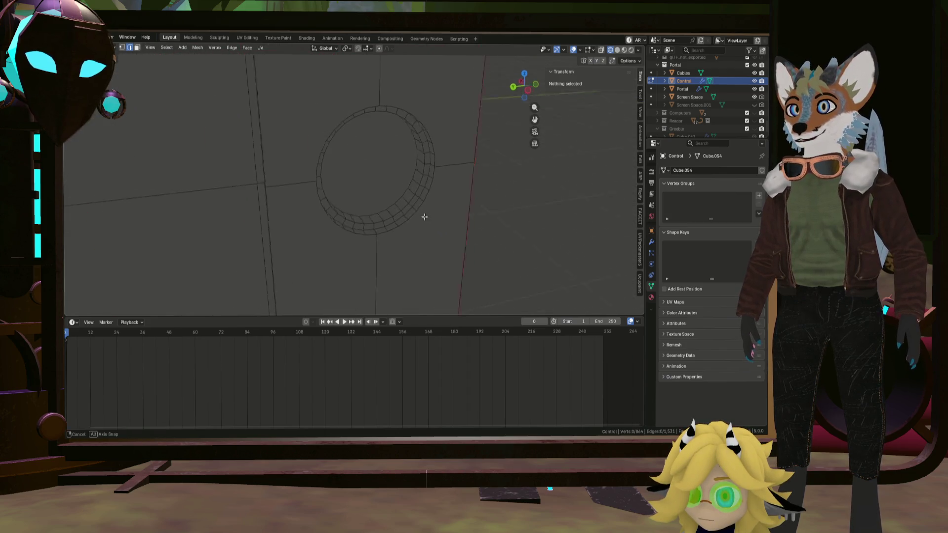
pyautogui.keyDown('alt'); pyautogui.click(405, 183); pyautogui.keyUp('alt')
pyautogui.moveTo(415, 258); pyautogui.dragTo(381, 184, button='middle')
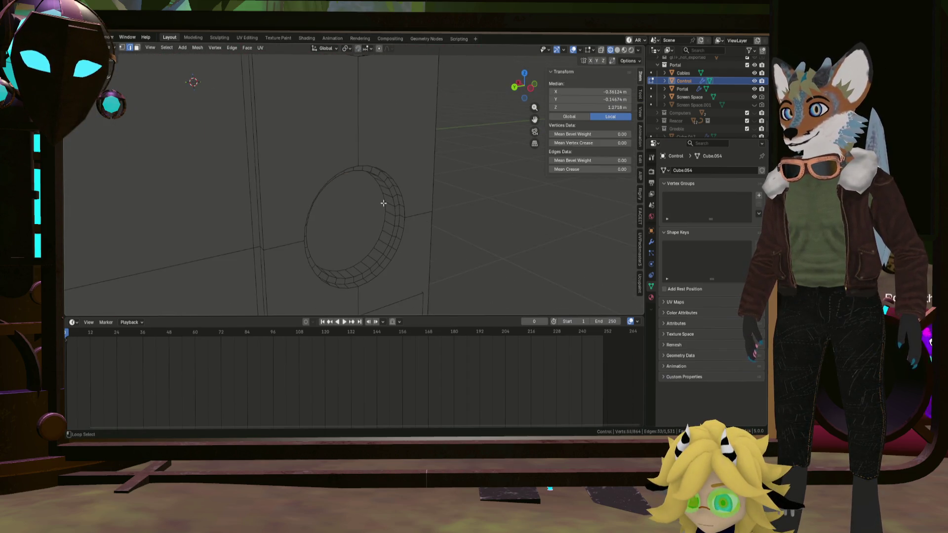
pyautogui.keyDown('alt'); pyautogui.click(383, 203); pyautogui.keyUp('alt')
pyautogui.rightClick(383, 203)
pyautogui.click(383, 199)
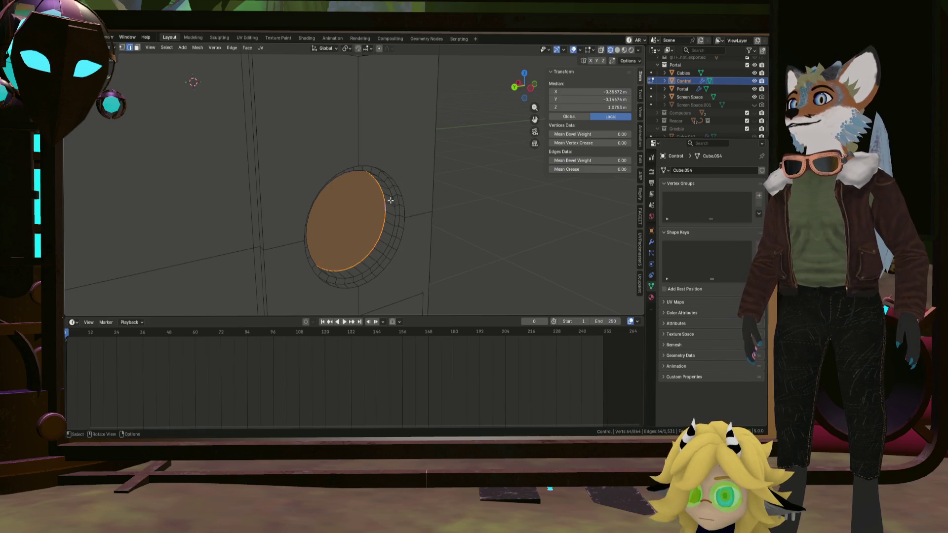
# Step: Select the cutout's full outer rim loop and mark it as a seam
pyautogui.keyDown('alt'); pyautogui.click(404, 209); pyautogui.keyUp('alt')
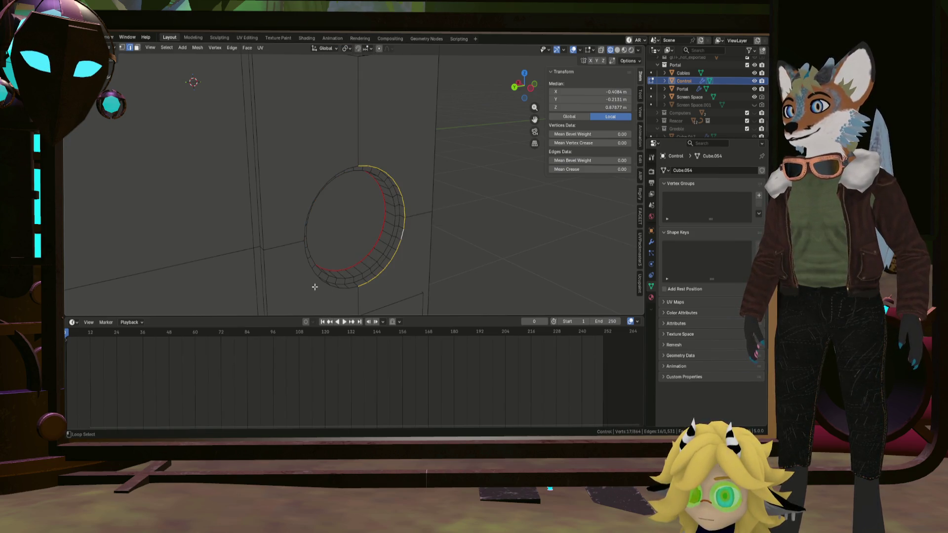
pyautogui.moveTo(330, 176); pyautogui.dragTo(355, 253, button='middle')
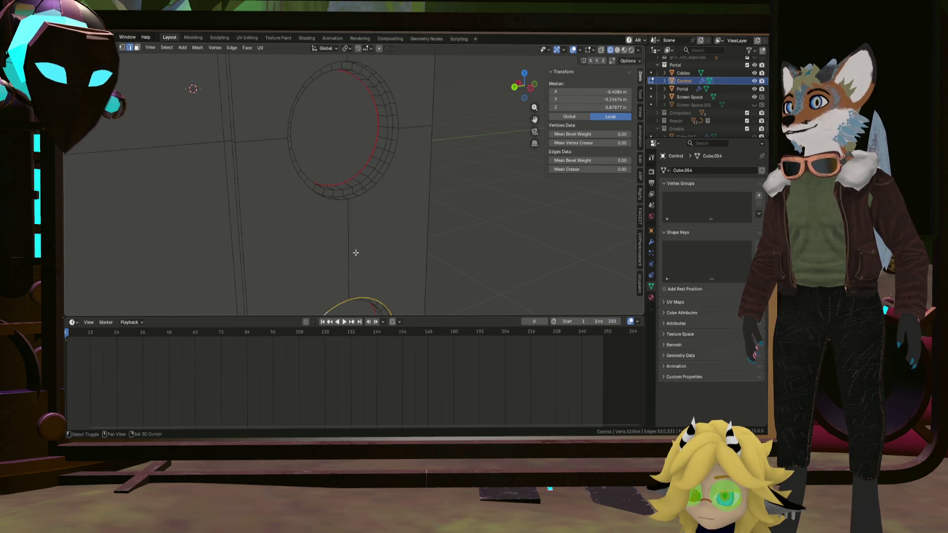
pyautogui.moveTo(307, 186); pyautogui.dragTo(324, 196, button='middle')
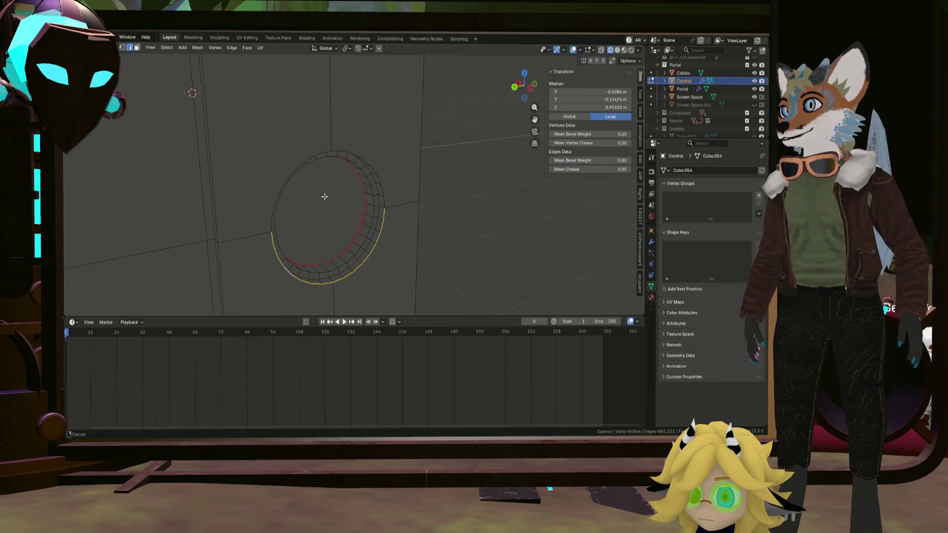
pyautogui.keyDown('alt'); pyautogui.keyDown('shift'); pyautogui.click(301, 163); pyautogui.keyUp('shift'); pyautogui.keyUp('alt')
pyautogui.hotkey('ctrl', 'e')
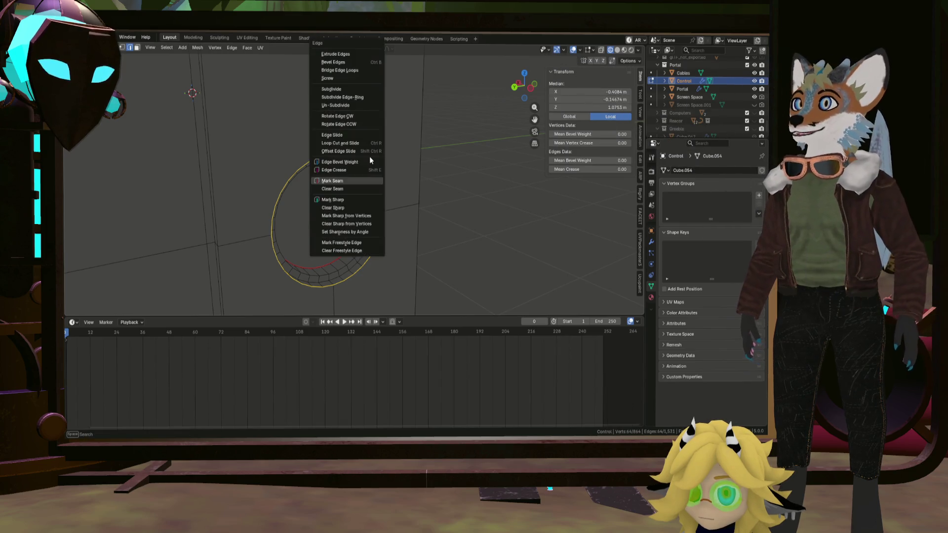
pyautogui.click(338, 185)
pyautogui.moveTo(338, 184)
pyautogui.mouseDown(button='middle')
pyautogui.moveTo(470, 206)
pyautogui.moveTo(360, 142)
pyautogui.moveTo(340, 235)
pyautogui.moveTo(333, 205)
pyautogui.mouseUp(button='middle')
pyautogui.click(356, 142)
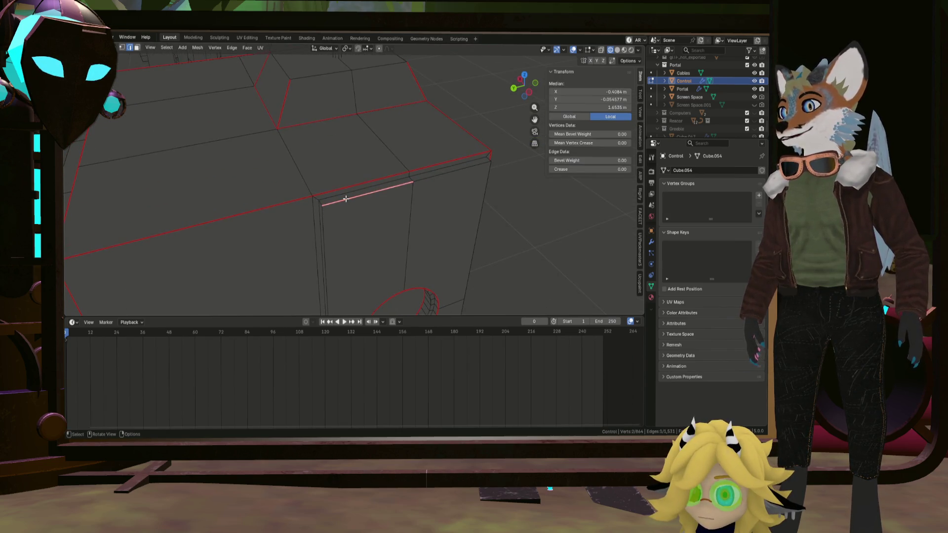
# Step: Clear the seam from the console box's top edge and start a shortest-path selection toward the corner
pyautogui.hotkey('ctrl', 'e')
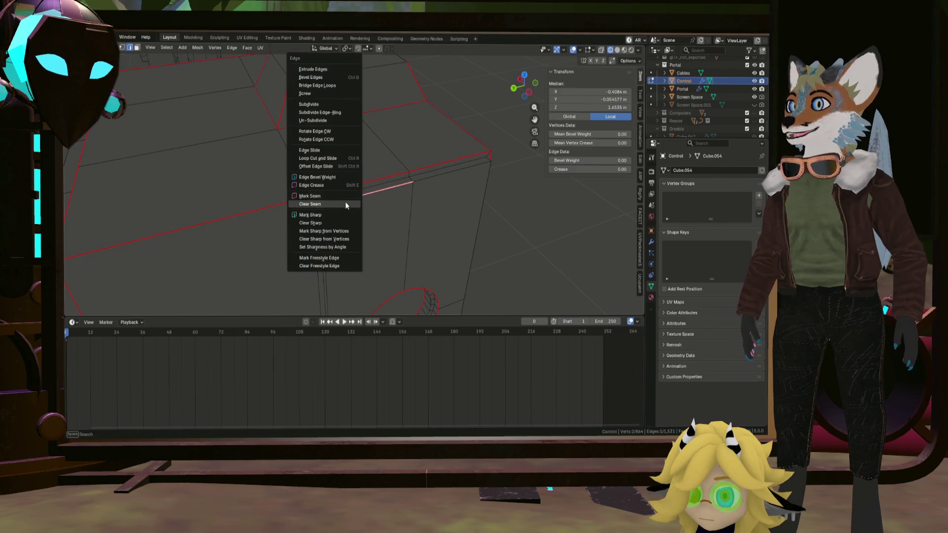
pyautogui.click(345, 201)
pyautogui.keyDown('ctrl'); pyautogui.click(441, 172); pyautogui.keyUp('ctrl')
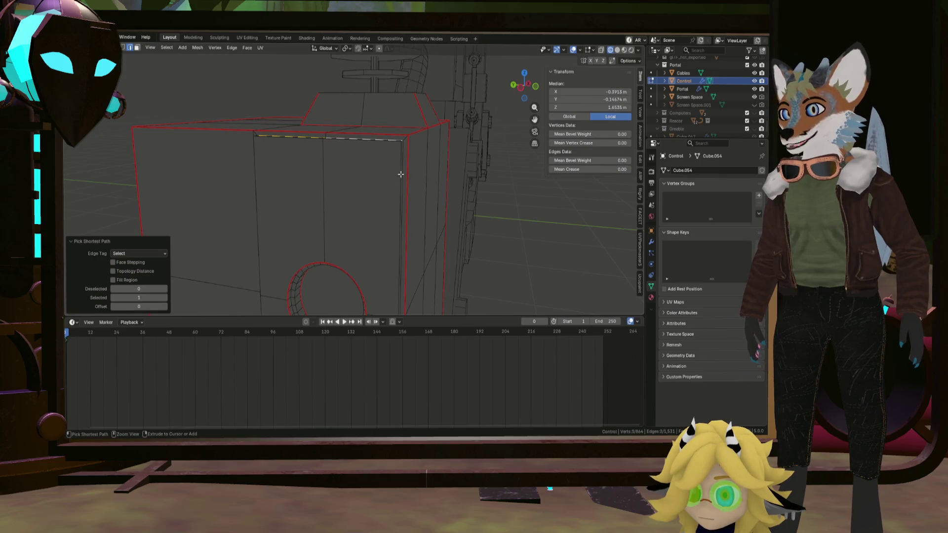
pyautogui.moveTo(415, 258)
pyautogui.keyDown('shift'); pyautogui.mouseDown(button='middle')
pyautogui.moveTo(429, 163)
pyautogui.moveTo(402, 100)
pyautogui.moveTo(375, 196)
pyautogui.mouseUp(button='middle'); pyautogui.keyUp('shift')
pyautogui.moveTo(376, 240)
pyautogui.mouseDown(button='middle')
pyautogui.moveTo(385, 194)
pyautogui.moveTo(354, 180)
pyautogui.mouseUp(button='middle')
pyautogui.moveTo(295, 185); pyautogui.dragTo(332, 193, button='middle')
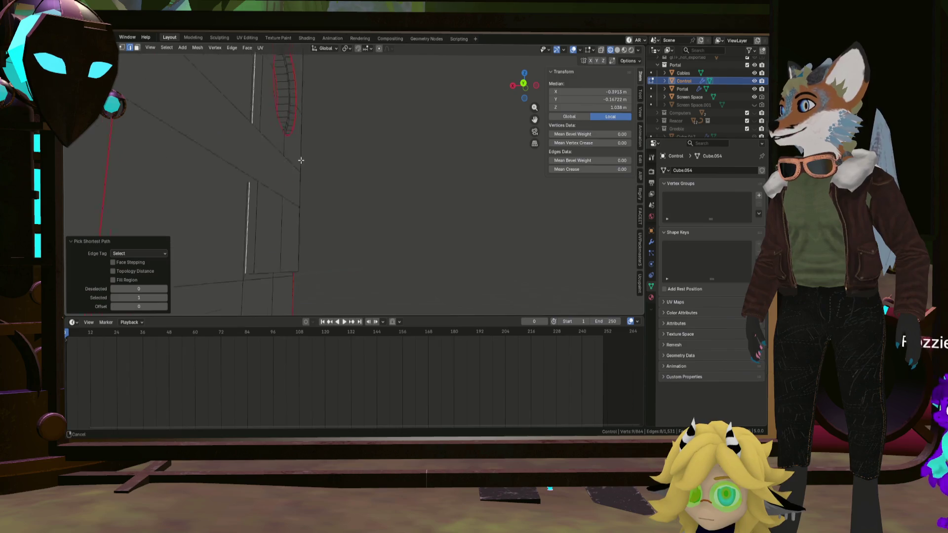
pyautogui.moveTo(301, 160)
pyautogui.mouseDown(button='middle')
pyautogui.moveTo(276, 99)
pyautogui.moveTo(303, 176)
pyautogui.mouseUp(button='middle')
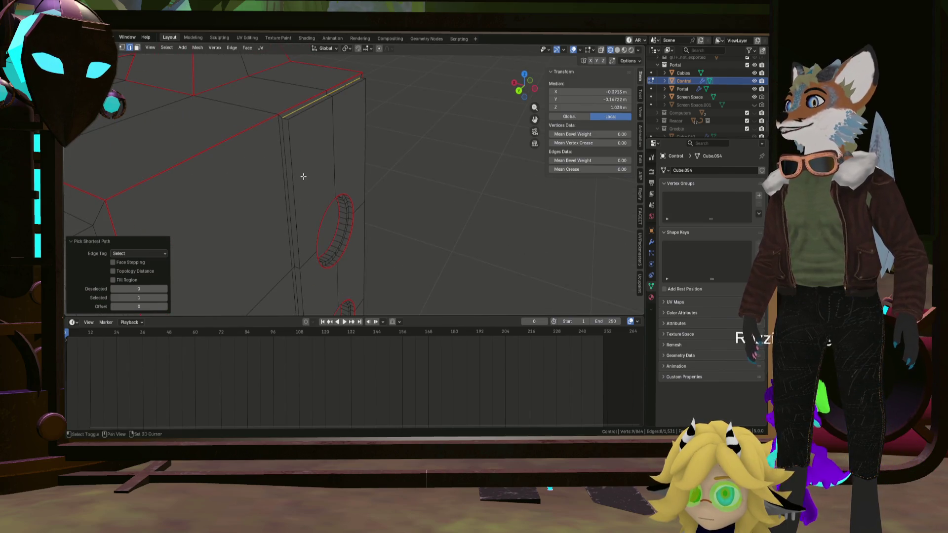
# Step: Mark the vertical corner edge path as a UV seam, then deselect everything
pyautogui.keyDown('ctrl'); pyautogui.click(286, 140); pyautogui.keyUp('ctrl')
pyautogui.hotkey('ctrl', 'e')
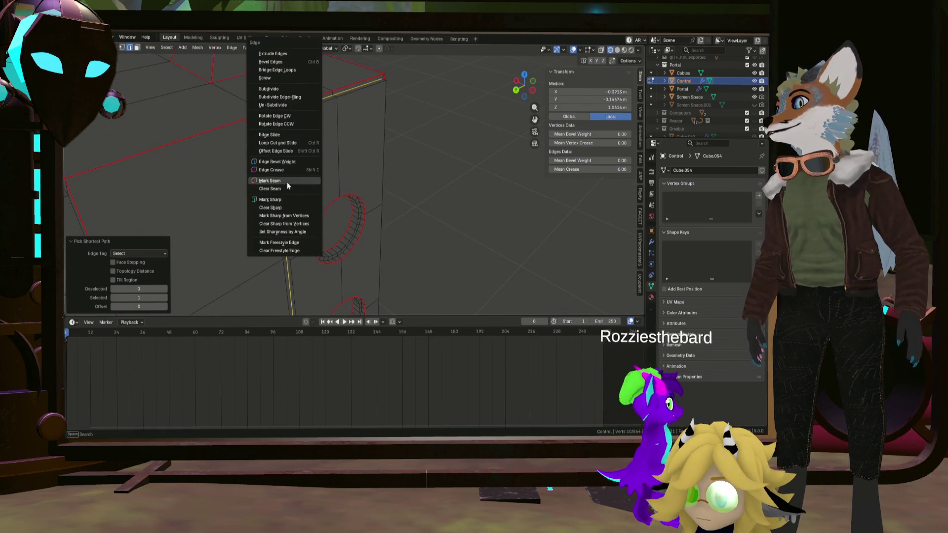
pyautogui.click(286, 182)
pyautogui.hotkey('alt', 'a')
pyautogui.moveTo(408, 176)
pyautogui.mouseDown(button='middle')
pyautogui.moveTo(449, 192)
pyautogui.moveTo(373, 86)
pyautogui.moveTo(395, 139)
pyautogui.moveTo(364, 159)
pyautogui.moveTo(410, 170)
pyautogui.moveTo(255, 148)
pyautogui.mouseUp(button='middle')
pyautogui.scroll(4, 255, 148)
pyautogui.scroll(-5, 334, 168)
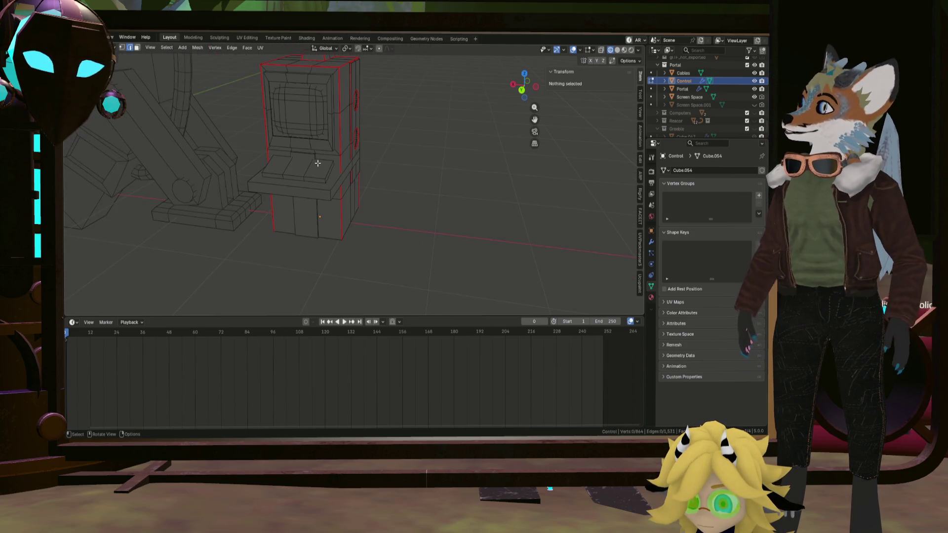
# Step: Mark the selected edge loop on the cabinet as a UV seam
pyautogui.moveTo(317, 163)
pyautogui.keyDown('ctrl'); pyautogui.mouseDown(button='middle')
pyautogui.moveTo(318, 173)
pyautogui.moveTo(336, 148)
pyautogui.moveTo(306, 153)
pyautogui.moveTo(395, 152)
pyautogui.moveTo(425, 112)
pyautogui.moveTo(378, 211)
pyautogui.moveTo(351, 214)
pyautogui.moveTo(432, 219)
pyautogui.moveTo(406, 217)
pyautogui.moveTo(421, 193)
pyautogui.moveTo(467, 226)
pyautogui.mouseUp(button='middle'); pyautogui.keyUp('ctrl')
pyautogui.keyDown('alt'); pyautogui.click(315, 148); pyautogui.keyUp('alt')
pyautogui.rightClick(351, 214)
pyautogui.click(351, 214)
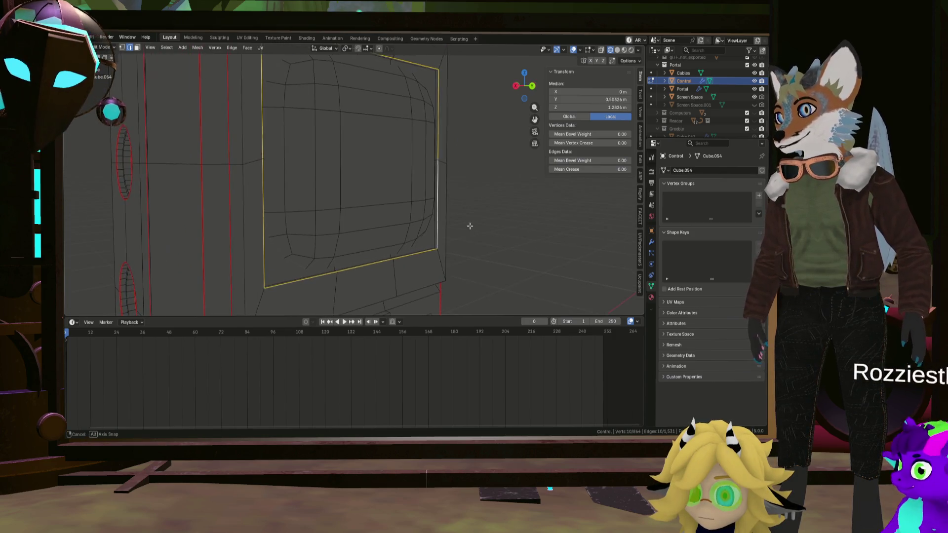
# Step: Mark the edges along the bottom of the screen frame as UV seams
pyautogui.scroll(5, 423, 237)
pyautogui.click(441, 240)
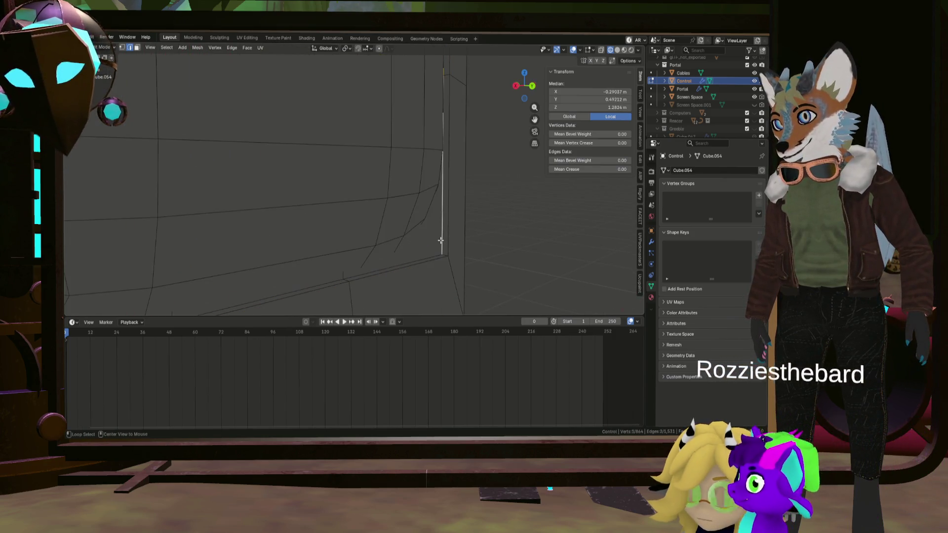
pyautogui.keyDown('ctrl'); pyautogui.click(423, 258); pyautogui.keyUp('ctrl')
pyautogui.scroll(-5, 374, 217)
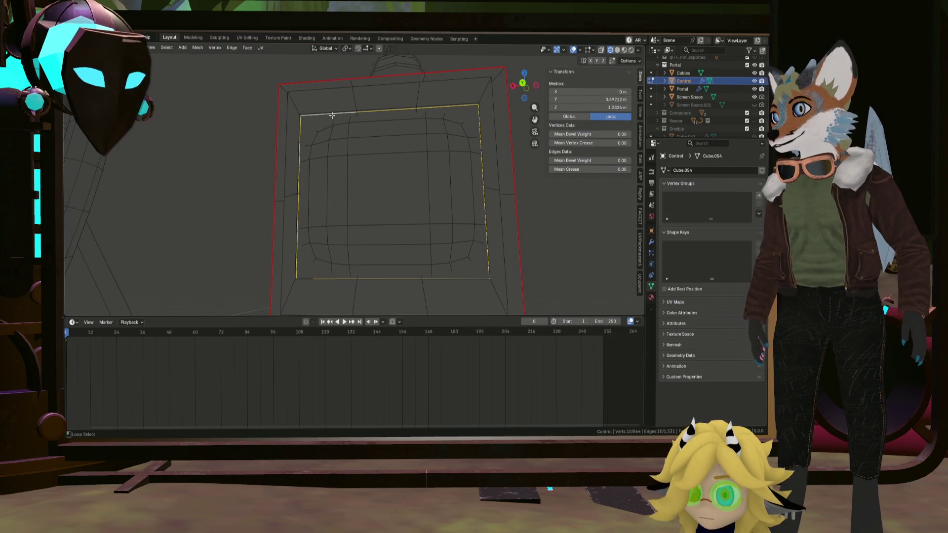
pyautogui.hotkey('ctrl', 'e')
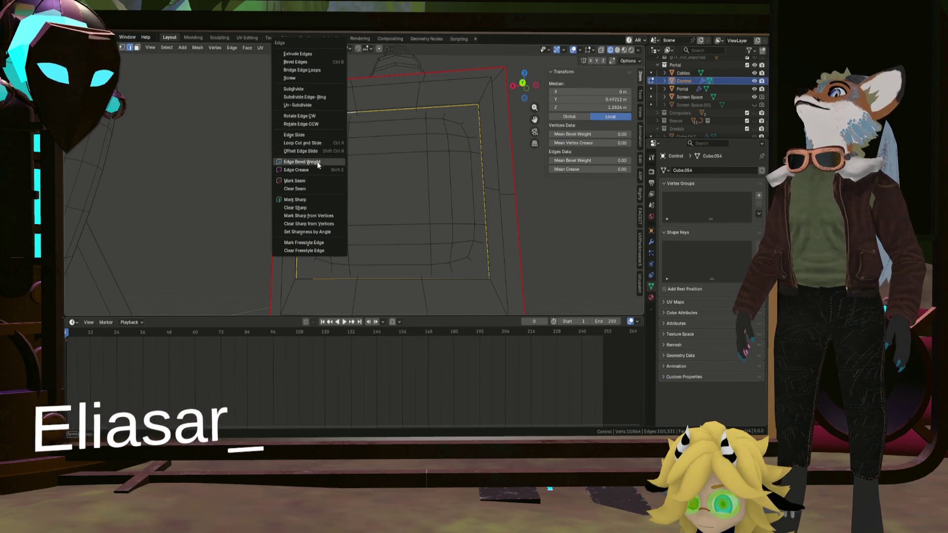
pyautogui.click(315, 180)
# Step: Select a frame edge and orbit around the frame to check the new seams
pyautogui.click(374, 207)
pyautogui.moveTo(345, 197)
pyautogui.mouseDown(button='middle')
pyautogui.moveTo(374, 207)
pyautogui.moveTo(396, 132)
pyautogui.moveTo(412, 117)
pyautogui.mouseUp(button='middle')
pyautogui.scroll(5, 412, 116)
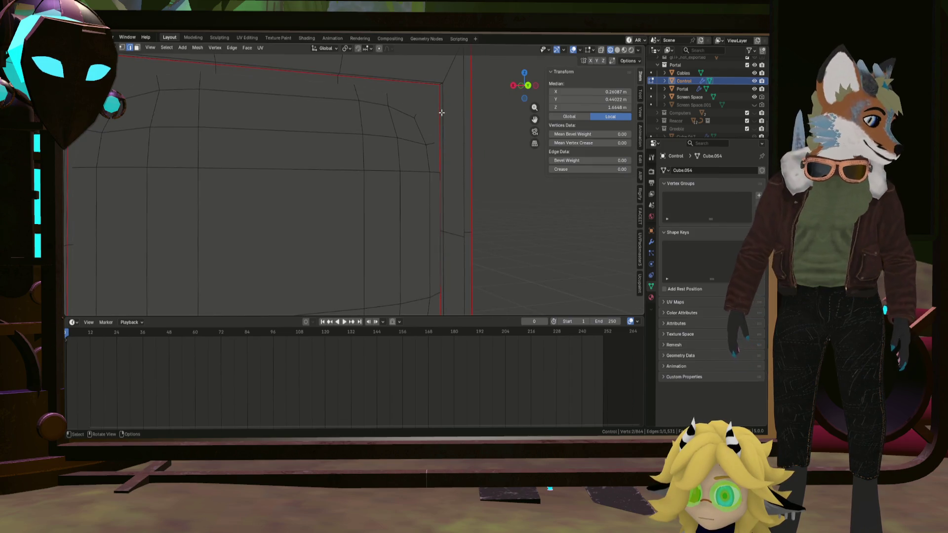
pyautogui.scroll(-5, 441, 129)
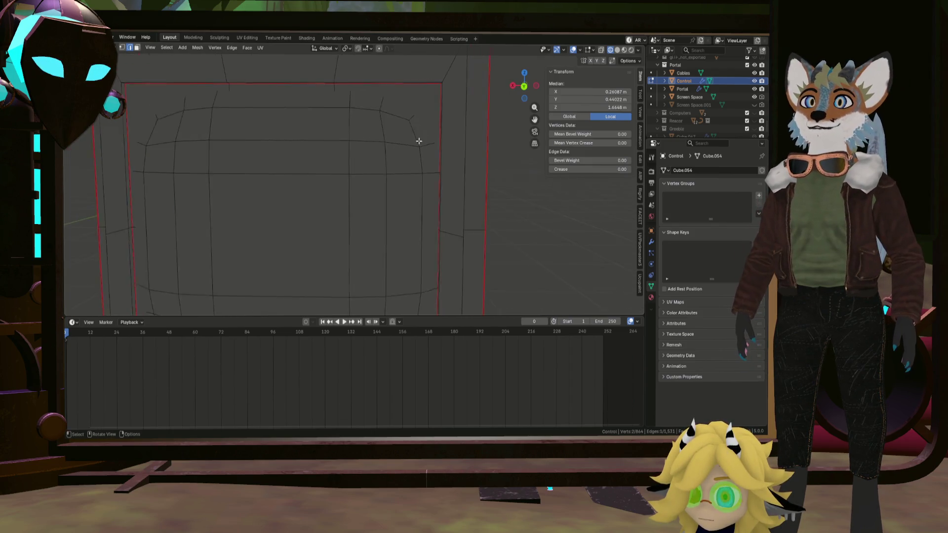
pyautogui.moveTo(417, 140)
pyautogui.mouseDown(button='middle')
pyautogui.moveTo(425, 167)
pyautogui.moveTo(415, 188)
pyautogui.moveTo(379, 163)
pyautogui.moveTo(375, 175)
pyautogui.moveTo(393, 180)
pyautogui.moveTo(387, 250)
pyautogui.moveTo(364, 242)
pyautogui.moveTo(436, 244)
pyautogui.moveTo(399, 184)
pyautogui.mouseUp(button='middle')
pyautogui.scroll(4, 596, 247)
pyautogui.scroll(-3, 472, 258)
pyautogui.scroll(3, 472, 257)
# Step: Select an edge loop on the box plus the slab's vertical corner edge
pyautogui.moveTo(325, 221)
pyautogui.mouseDown(button='middle')
pyautogui.moveTo(354, 250)
pyautogui.moveTo(335, 239)
pyautogui.mouseUp(button='middle')
pyautogui.keyDown('alt'); pyautogui.keyDown('shift'); pyautogui.click(434, 243); pyautogui.keyUp('shift'); pyautogui.keyUp('alt')
pyautogui.scroll(3, 478, 211)
pyautogui.moveTo(478, 211)
pyautogui.mouseDown(button='middle')
pyautogui.moveTo(447, 216)
pyautogui.moveTo(415, 197)
pyautogui.moveTo(384, 154)
pyautogui.moveTo(386, 185)
pyautogui.mouseUp(button='middle')
pyautogui.keyDown('shift'); pyautogui.click(384, 154); pyautogui.keyUp('shift')
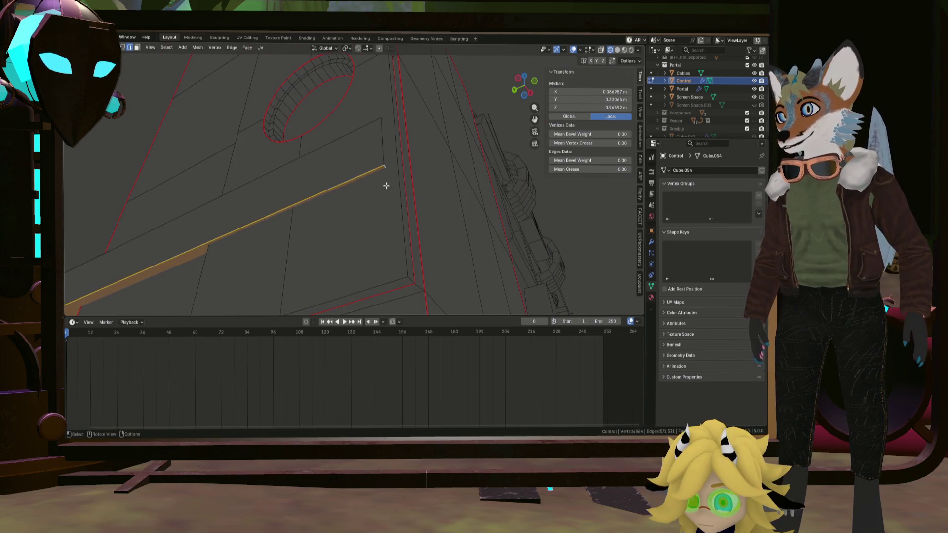
pyautogui.hotkey('ctrl', 'e')
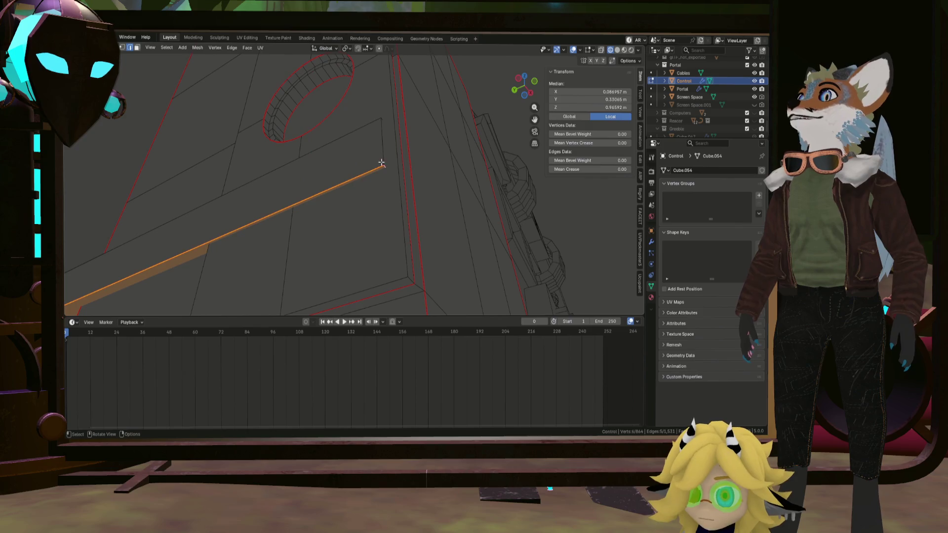
pyautogui.keyDown('shift'); pyautogui.click(387, 153); pyautogui.keyUp('shift')
pyautogui.scroll(-10, 367, 170)
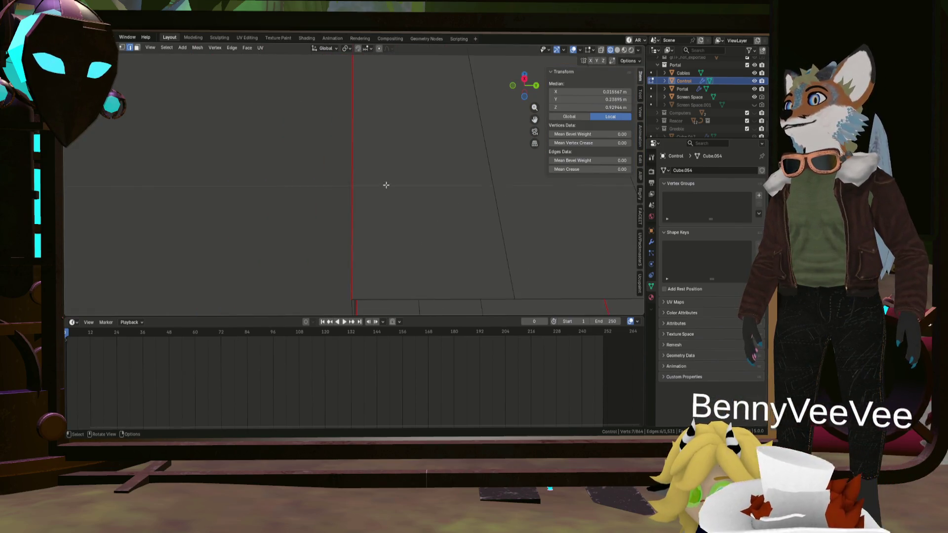
pyautogui.scroll(6, 431, 192)
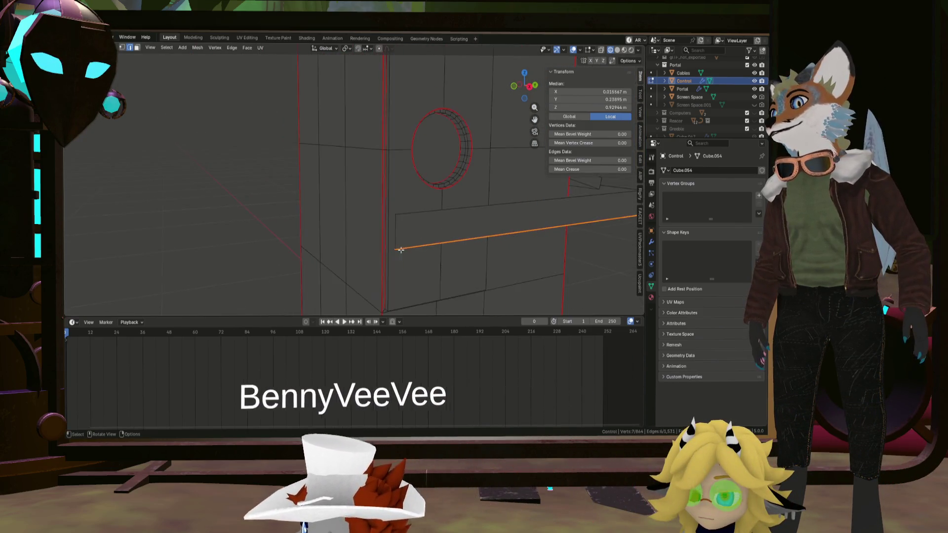
# Step: Mark the selected keyboard slab corner edges as UV seams
pyautogui.moveTo(313, 212)
pyautogui.mouseDown(button='middle')
pyautogui.moveTo(455, 221)
pyautogui.moveTo(275, 201)
pyautogui.mouseUp(button='middle')
pyautogui.scroll(-5, 331, 181)
pyautogui.scroll(5, 275, 262)
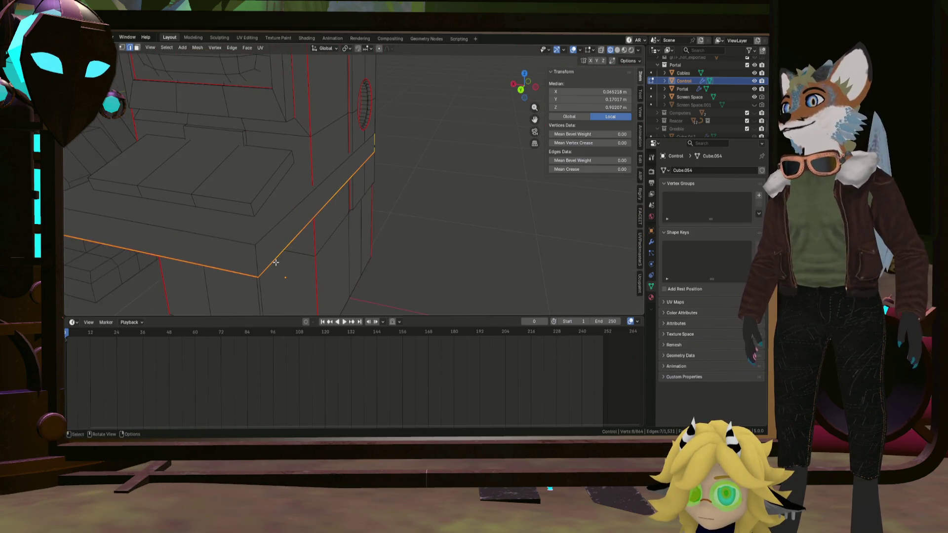
pyautogui.moveTo(249, 262)
pyautogui.mouseDown(button='middle')
pyautogui.moveTo(436, 242)
pyautogui.moveTo(366, 229)
pyautogui.moveTo(398, 218)
pyautogui.moveTo(356, 239)
pyautogui.moveTo(319, 187)
pyautogui.mouseUp(button='middle')
pyautogui.rightClick(339, 185)
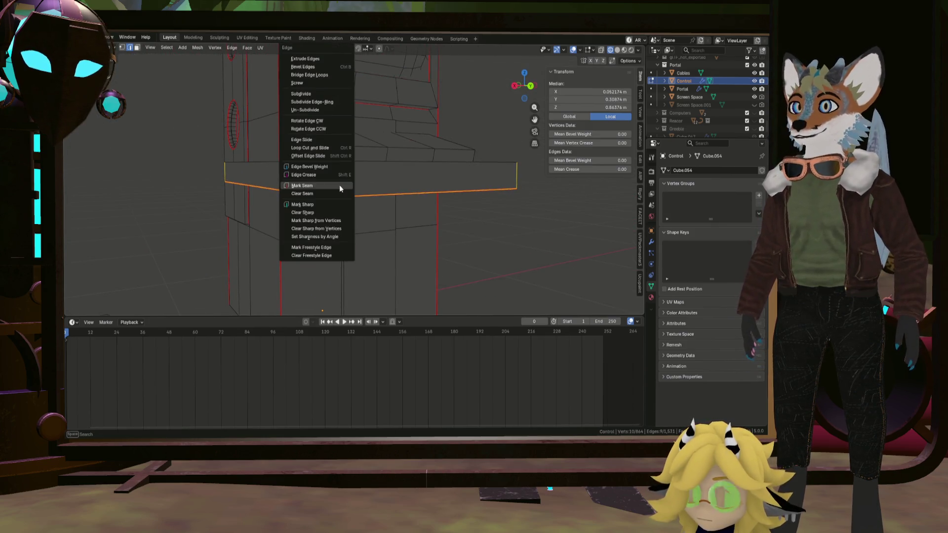
pyautogui.click(339, 185)
# Step: Select the edge loop along the slab's rim, mark it as a seam, and recenter the view
pyautogui.moveTo(351, 215)
pyautogui.mouseDown(button='middle')
pyautogui.moveTo(318, 222)
pyautogui.moveTo(330, 235)
pyautogui.moveTo(346, 208)
pyautogui.mouseUp(button='middle')
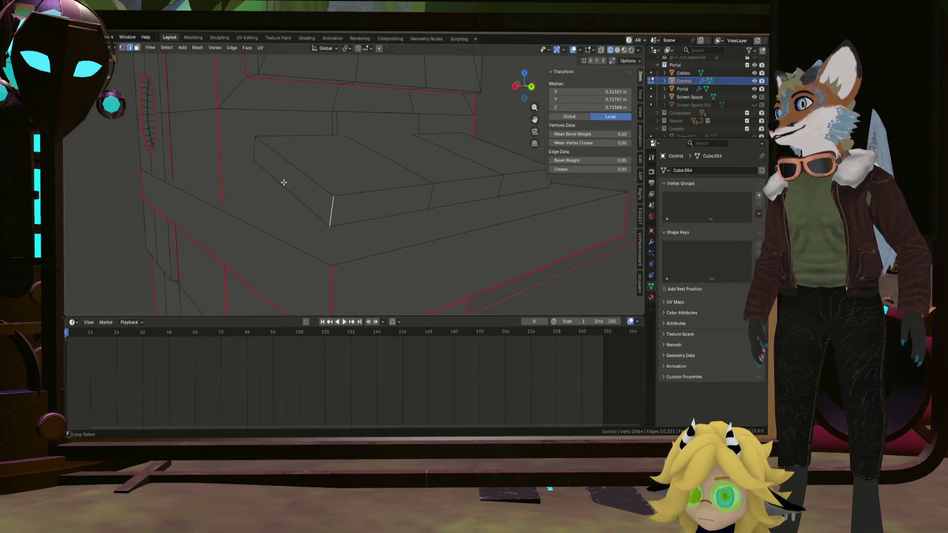
pyautogui.moveTo(261, 152)
pyautogui.mouseDown(button='middle')
pyautogui.moveTo(398, 188)
pyautogui.moveTo(446, 247)
pyautogui.moveTo(372, 229)
pyautogui.moveTo(413, 216)
pyautogui.moveTo(364, 199)
pyautogui.moveTo(425, 207)
pyautogui.mouseUp(button='middle')
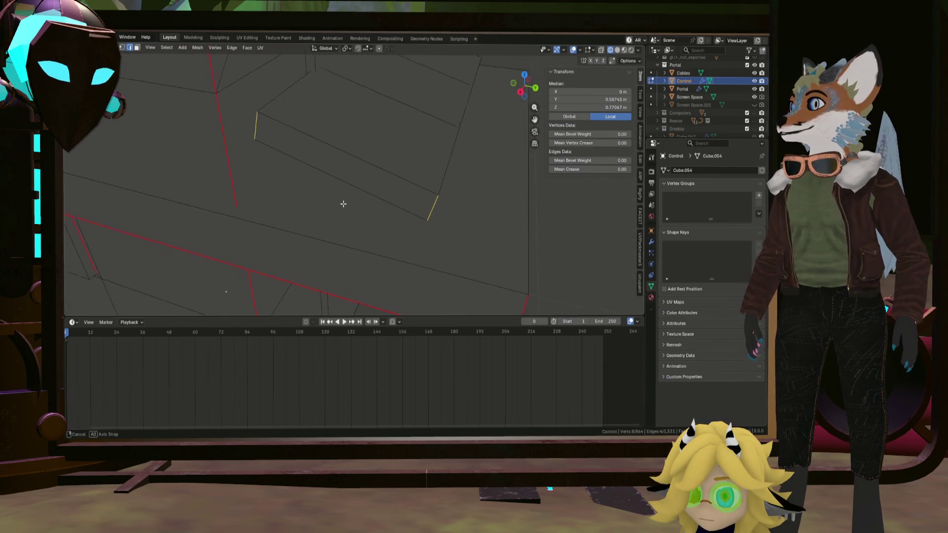
pyautogui.moveTo(351, 179)
pyautogui.mouseDown(button='middle')
pyautogui.moveTo(365, 184)
pyautogui.moveTo(366, 243)
pyautogui.moveTo(421, 245)
pyautogui.mouseUp(button='middle')
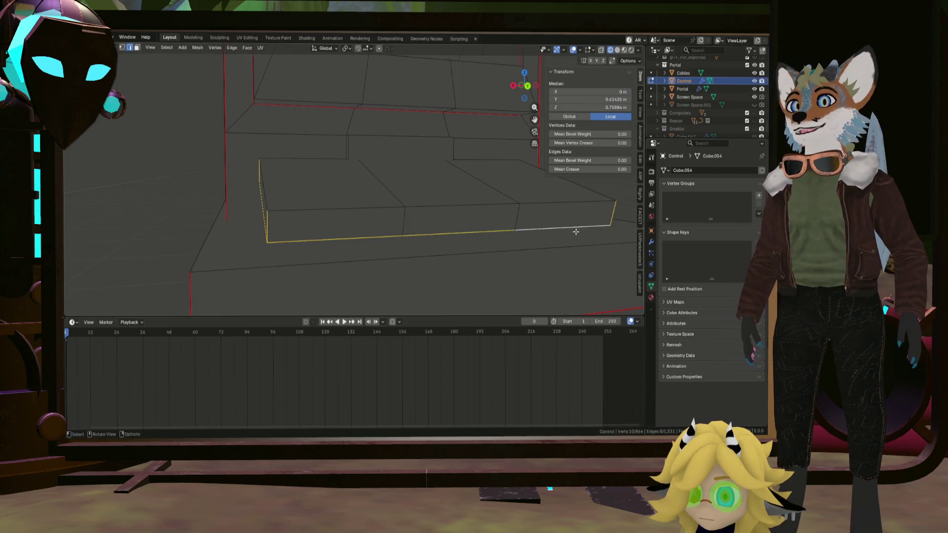
pyautogui.keyDown('shift'); pyautogui.moveTo(576, 232); pyautogui.dragTo(423, 240, button='middle'); pyautogui.keyUp('shift')
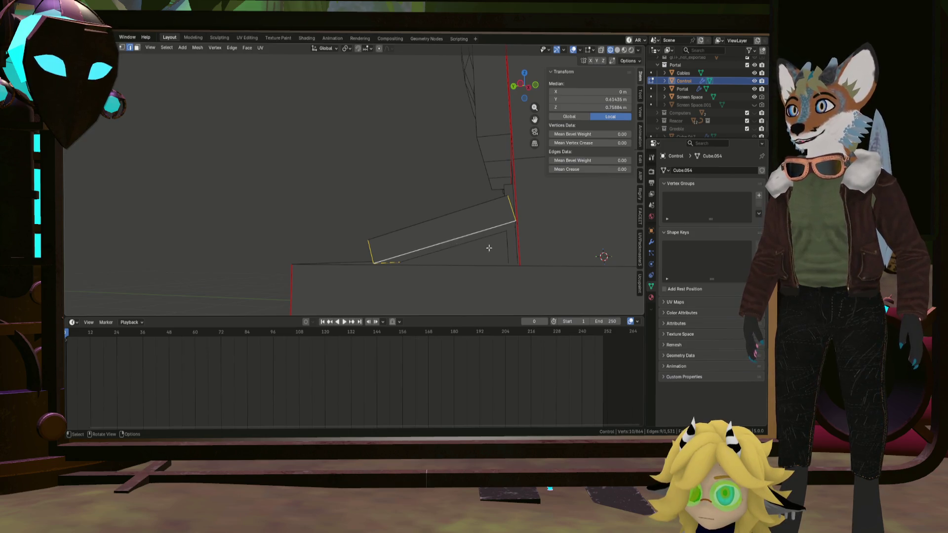
pyautogui.moveTo(488, 248)
pyautogui.mouseDown(button='middle')
pyautogui.moveTo(529, 258)
pyautogui.moveTo(459, 244)
pyautogui.mouseUp(button='middle')
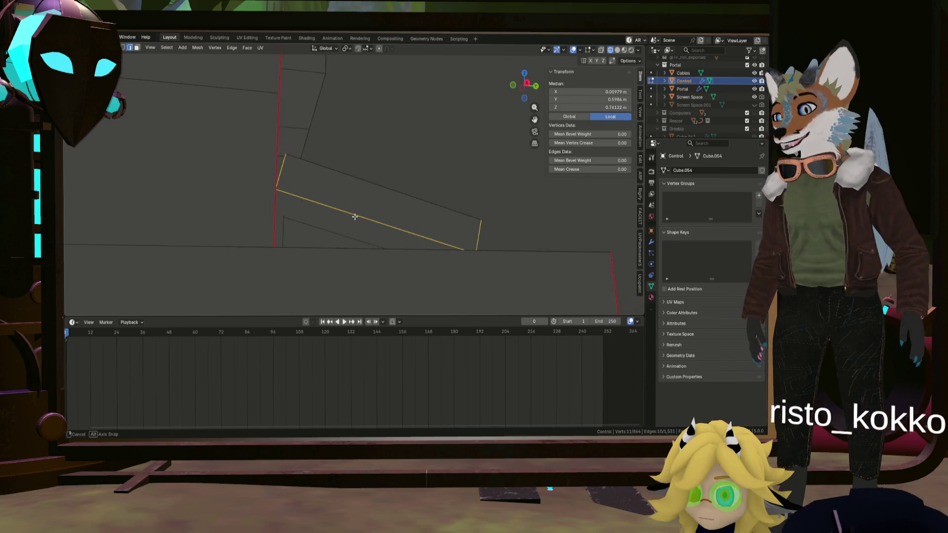
pyautogui.moveTo(342, 232)
pyautogui.mouseDown(button='middle')
pyautogui.moveTo(328, 222)
pyautogui.moveTo(486, 233)
pyautogui.moveTo(378, 219)
pyautogui.moveTo(479, 230)
pyautogui.moveTo(450, 256)
pyautogui.moveTo(386, 204)
pyautogui.mouseUp(button='middle')
pyautogui.rightClick(386, 222)
pyautogui.click(386, 219)
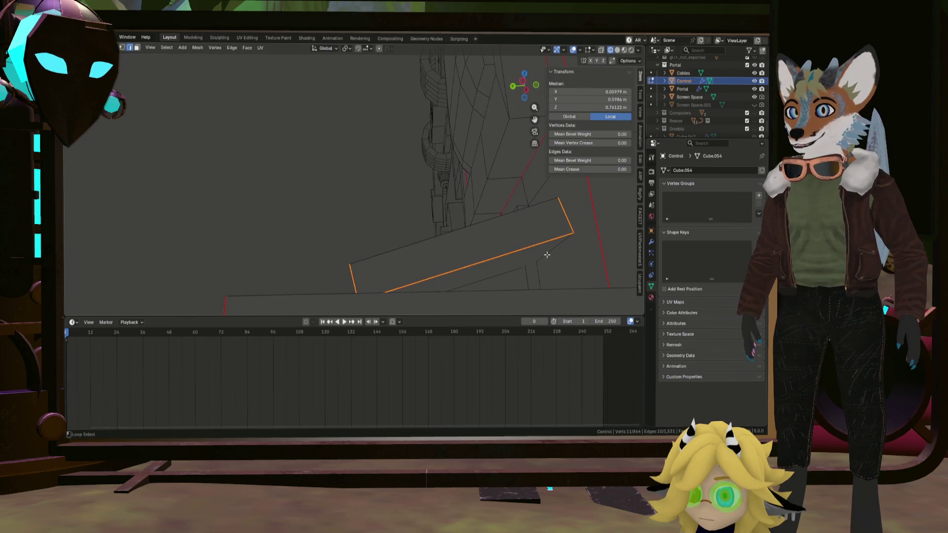
pyautogui.rightClick(546, 254)
pyautogui.click(546, 254)
pyautogui.scroll(-5, 522, 241)
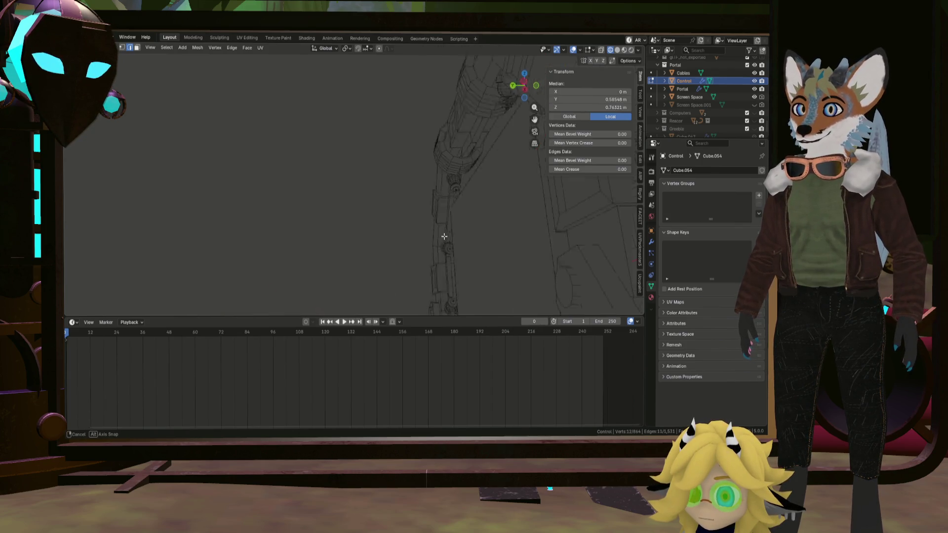
pyautogui.press('KP_Decimal')
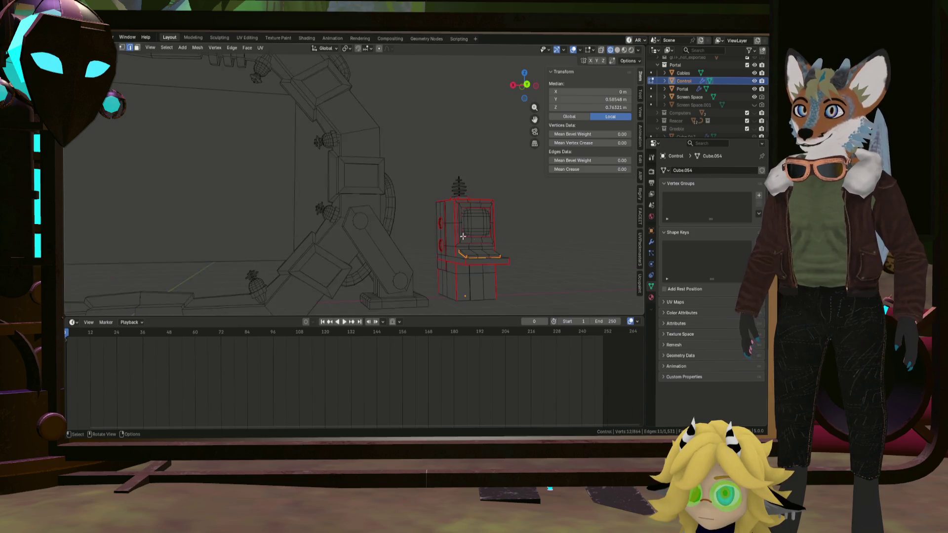
# Step: Select two vertical edges on the console's lower panel and mark them as seams
pyautogui.moveTo(506, 247)
pyautogui.mouseDown(button='middle')
pyautogui.moveTo(483, 223)
pyautogui.moveTo(518, 262)
pyautogui.moveTo(522, 243)
pyautogui.moveTo(478, 253)
pyautogui.moveTo(452, 238)
pyautogui.moveTo(480, 252)
pyautogui.moveTo(482, 231)
pyautogui.moveTo(489, 242)
pyautogui.moveTo(480, 273)
pyautogui.moveTo(466, 216)
pyautogui.moveTo(520, 243)
pyautogui.mouseUp(button='middle')
pyautogui.hotkey('alt', 'a')
pyautogui.click(479, 242)
pyautogui.keyDown('alt'); pyautogui.keyDown('shift'); pyautogui.click(472, 219); pyautogui.keyUp('shift'); pyautogui.keyUp('alt')
pyautogui.scroll(-5, 495, 227)
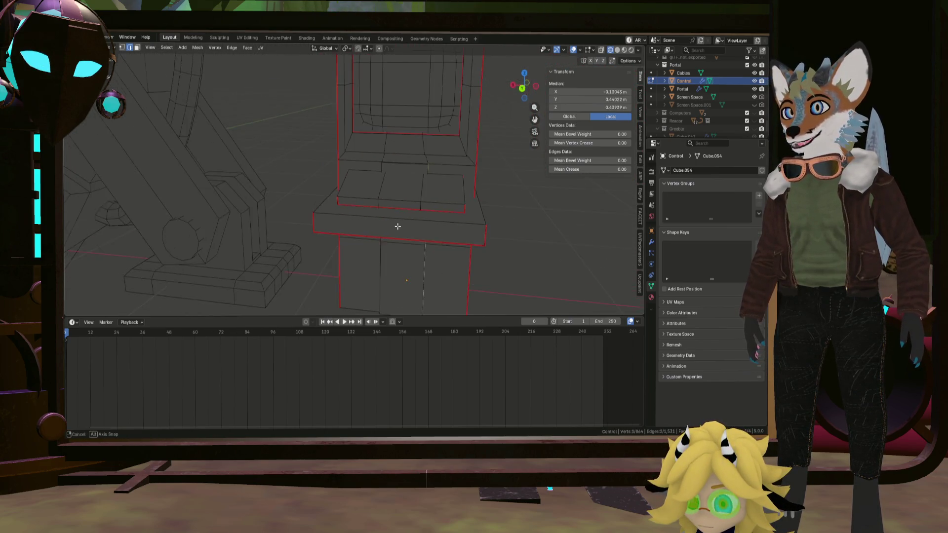
pyautogui.moveTo(397, 226); pyautogui.dragTo(466, 234, button='middle')
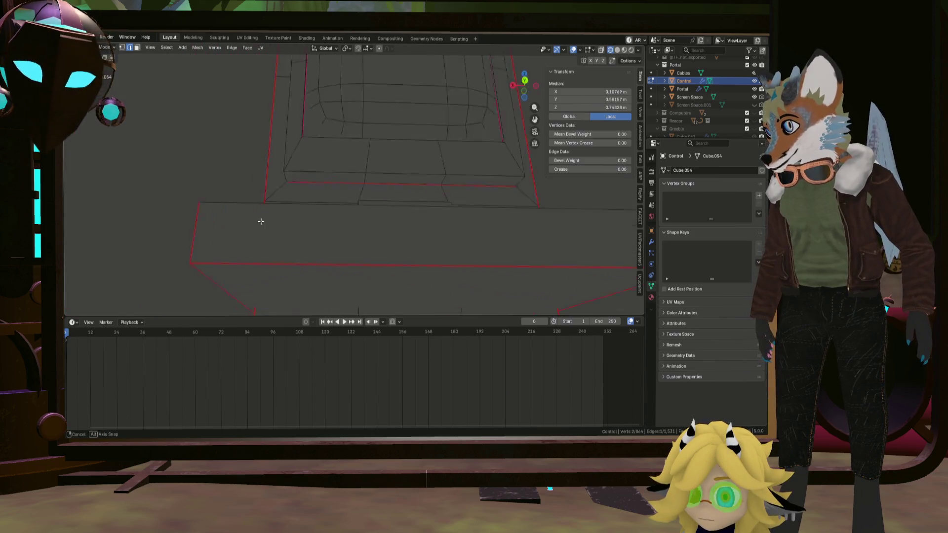
pyautogui.moveTo(369, 261)
pyautogui.mouseDown(button='middle')
pyautogui.moveTo(316, 228)
pyautogui.moveTo(302, 203)
pyautogui.moveTo(351, 205)
pyautogui.mouseUp(button='middle')
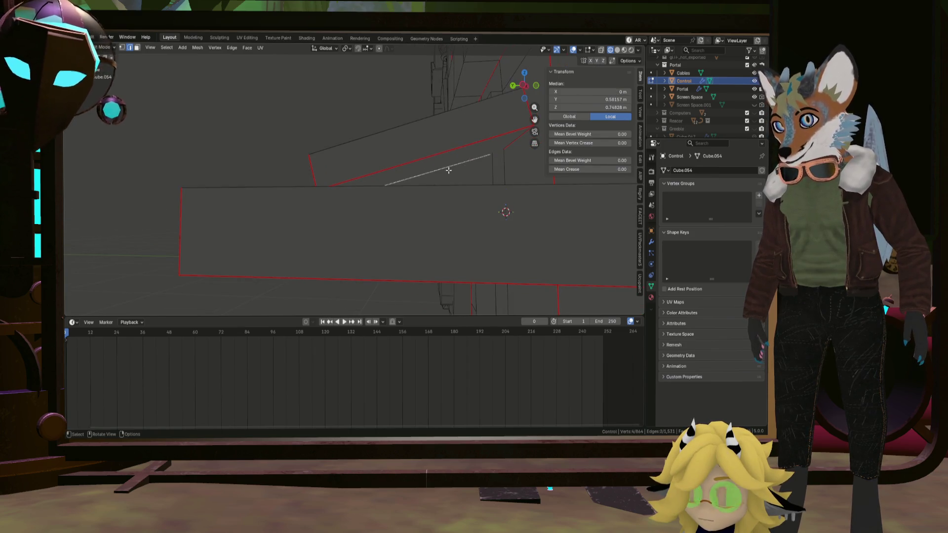
pyautogui.hotkey('ctrl', 'e')
pyautogui.click(437, 183)
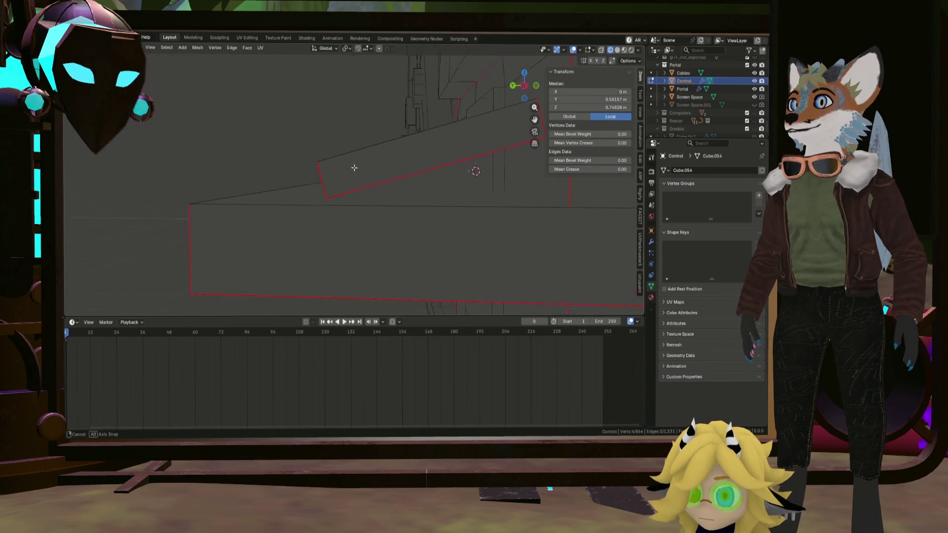
# Step: Clear the selection and pick an edge on the monitor
pyautogui.moveTo(353, 165); pyautogui.dragTo(466, 184, button='middle')
pyautogui.hotkey('alt', 'a')
pyautogui.scroll(8, 390, 217)
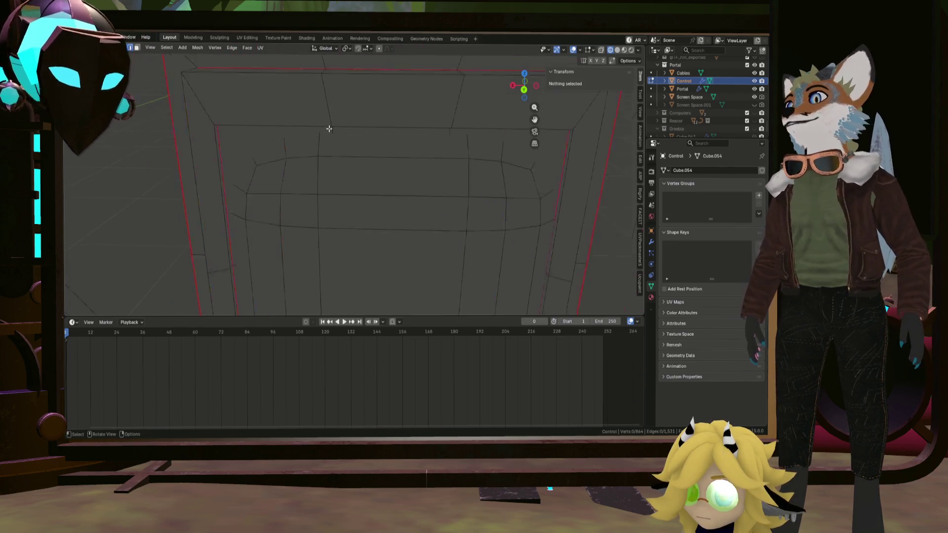
pyautogui.moveTo(328, 126); pyautogui.dragTo(309, 147, button='middle')
pyautogui.click(319, 180)
pyautogui.scroll(-5, 331, 178)
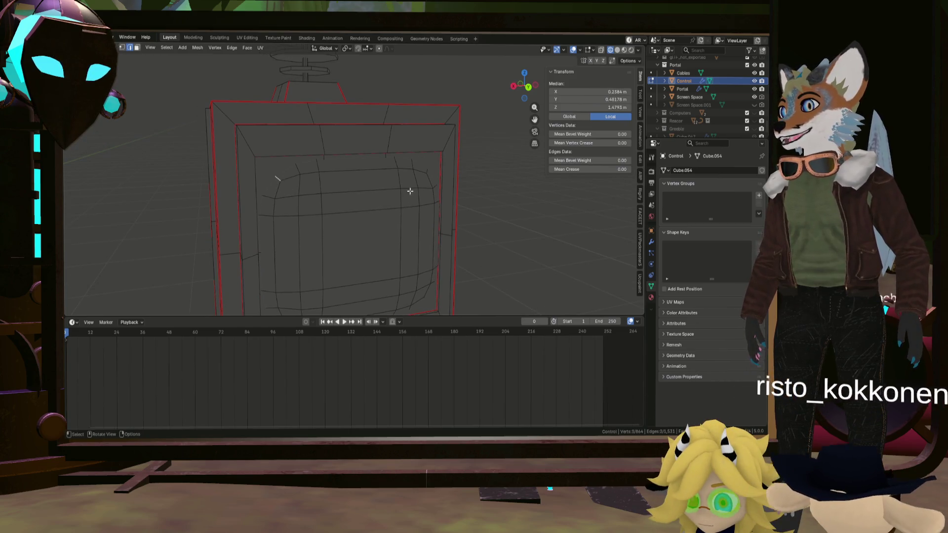
pyautogui.scroll(5, 402, 220)
# Step: Select the edge loop around the monitor screen and mark it as a seam
pyautogui.moveTo(389, 224)
pyautogui.mouseDown(button='middle')
pyautogui.moveTo(385, 214)
pyautogui.moveTo(403, 232)
pyautogui.mouseUp(button='middle')
pyautogui.keyDown('alt'); pyautogui.click(394, 226); pyautogui.keyUp('alt')
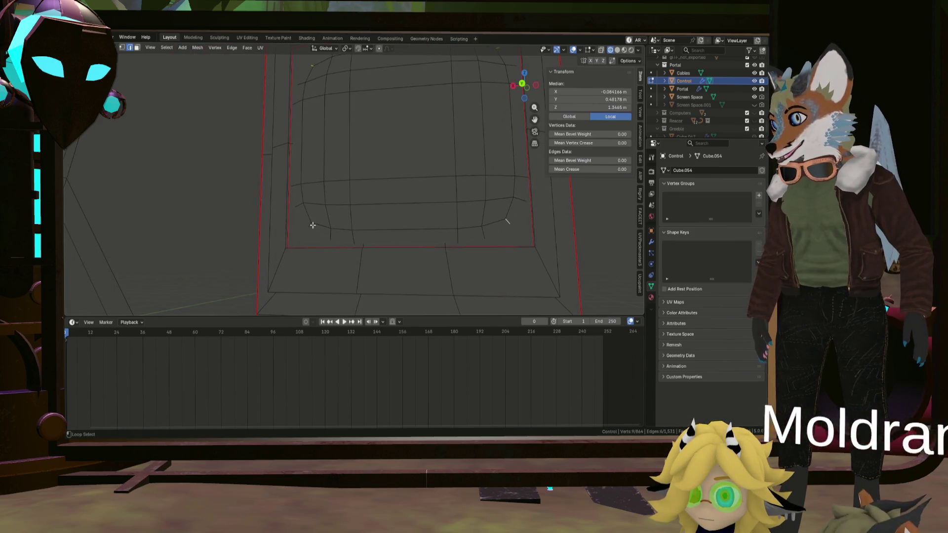
pyautogui.hotkey('ctrl', 'alt', 'z')
pyautogui.click(346, 226)
pyautogui.scroll(-6, 395, 227)
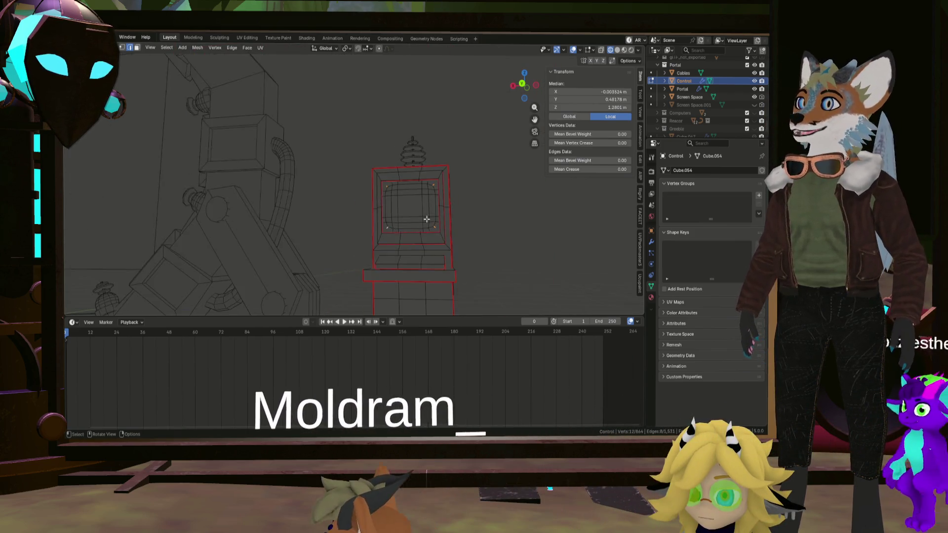
pyautogui.moveTo(455, 226); pyautogui.dragTo(353, 211, button='middle')
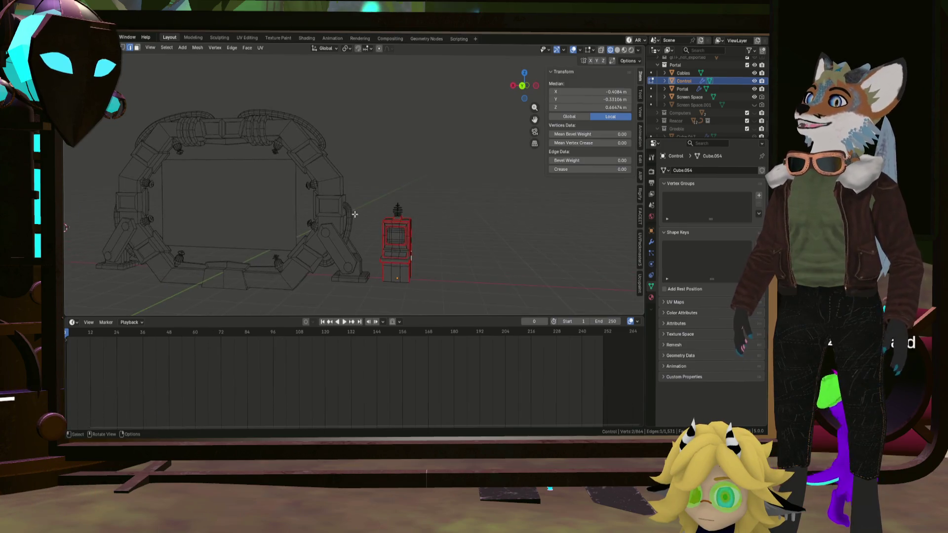
pyautogui.scroll(6, 425, 212)
pyautogui.moveTo(385, 155)
pyautogui.mouseDown(button='middle')
pyautogui.moveTo(427, 182)
pyautogui.moveTo(402, 186)
pyautogui.moveTo(469, 180)
pyautogui.moveTo(399, 221)
pyautogui.mouseUp(button='middle')
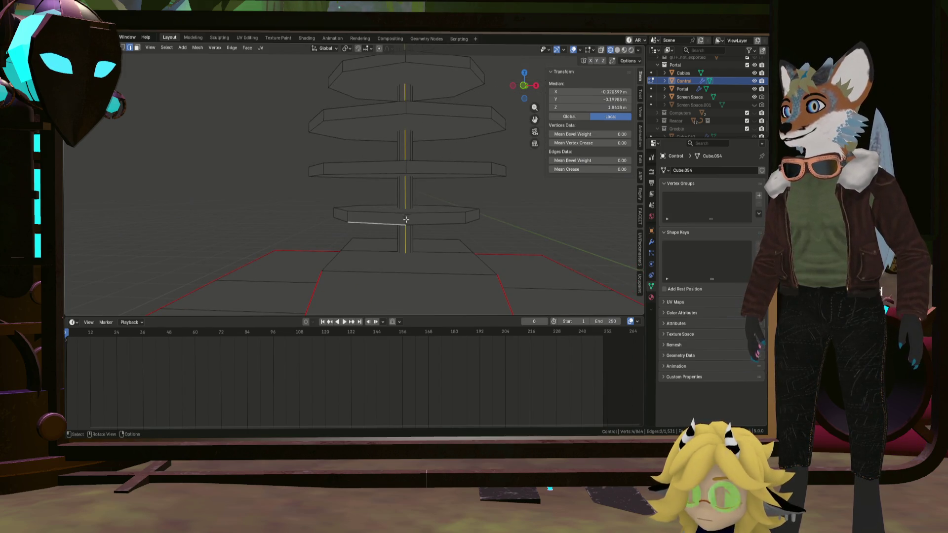
# Step: Mark the selected upper disc rim loops as UV seams
pyautogui.keyDown('alt'); pyautogui.keyDown('shift'); pyautogui.click(384, 112); pyautogui.keyUp('shift'); pyautogui.keyUp('alt')
pyautogui.moveTo(384, 112); pyautogui.dragTo(367, 138, button='middle')
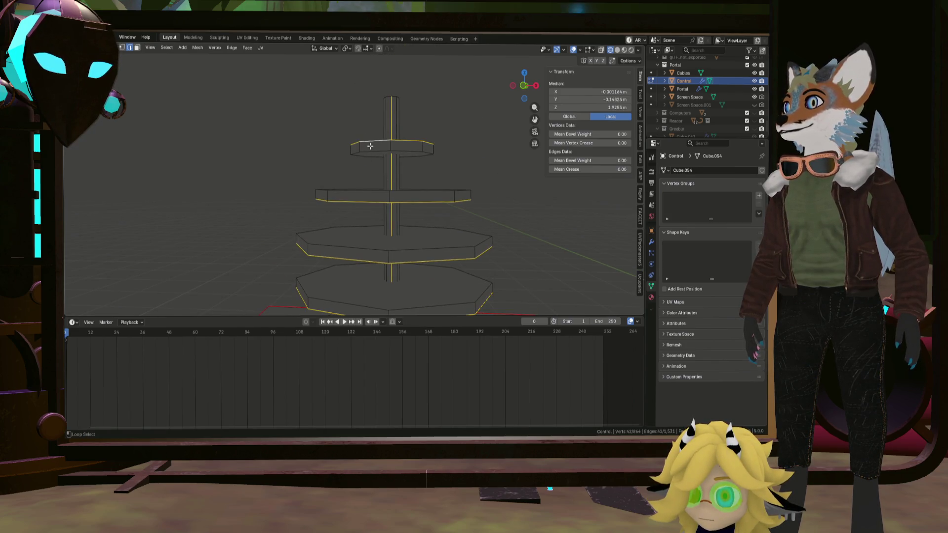
pyautogui.hotkey('ctrl', 'e')
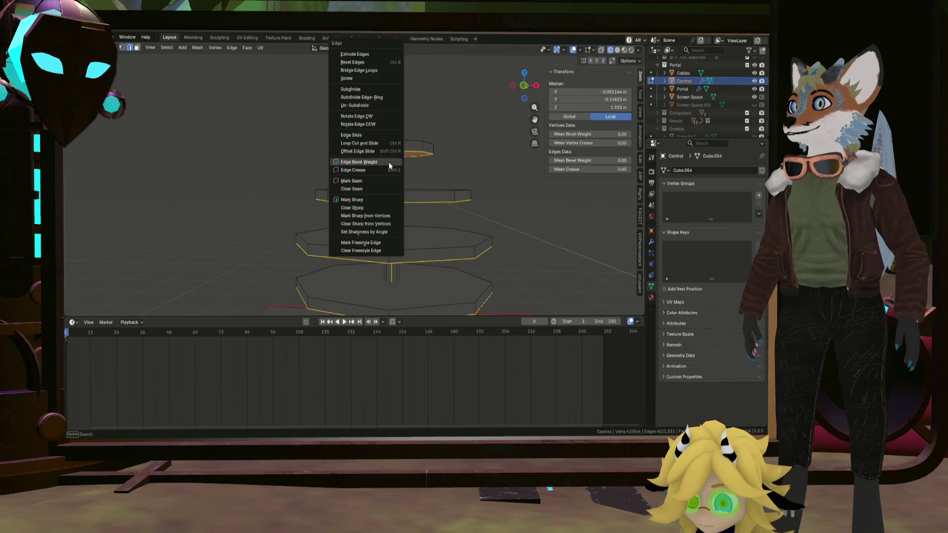
pyautogui.click(374, 181)
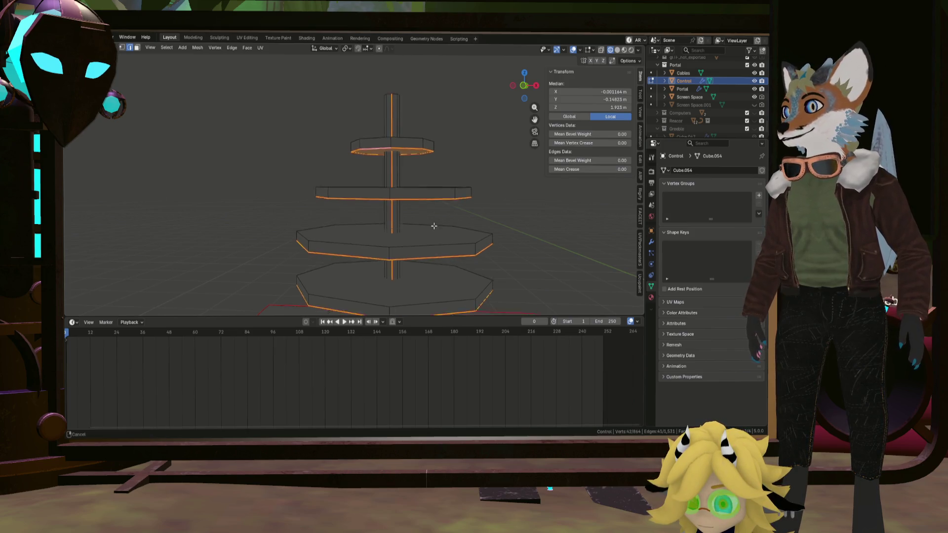
# Step: Select the bottom disc loop and two more disc loops and mark them as seams
pyautogui.keyDown('alt'); pyautogui.click(418, 247); pyautogui.keyUp('alt')
pyautogui.moveTo(421, 159); pyautogui.dragTo(421, 206, button='middle')
pyautogui.keyDown('alt'); pyautogui.keyDown('shift'); pyautogui.click(421, 207); pyautogui.keyUp('shift'); pyautogui.keyUp('alt')
pyautogui.keyDown('alt'); pyautogui.keyDown('shift'); pyautogui.click(421, 146); pyautogui.keyUp('shift'); pyautogui.keyUp('alt')
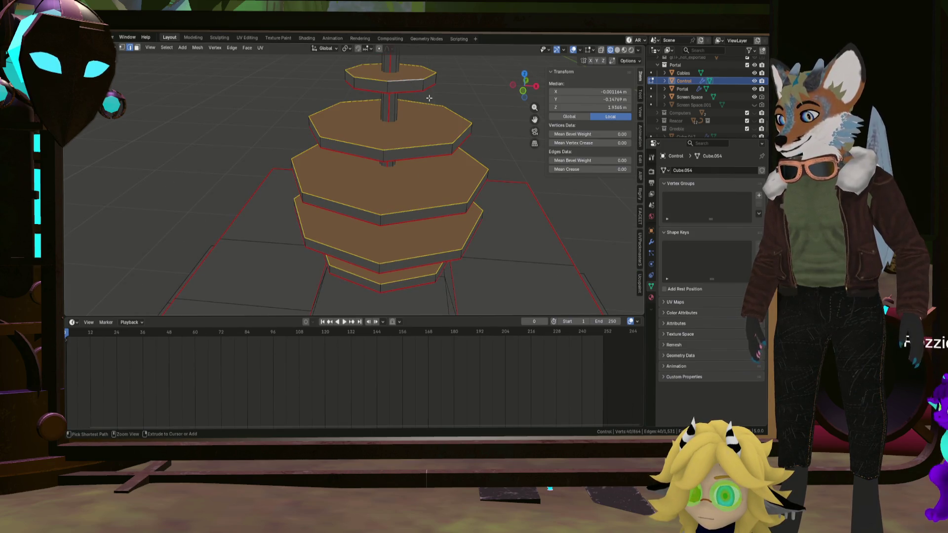
pyautogui.hotkey('ctrl', 'e')
pyautogui.click(405, 180)
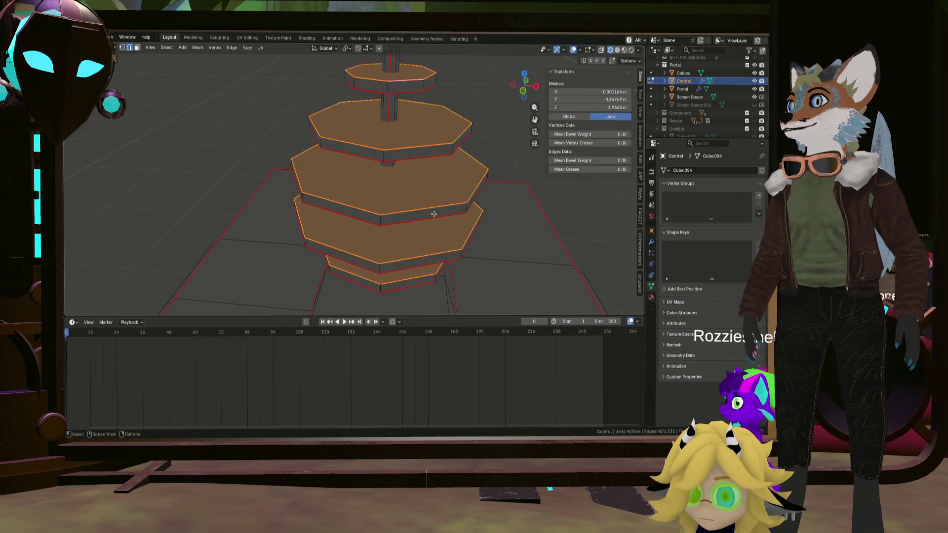
# Step: In X-ray view, select vertical side edges on the lower, middle and upper tiers and mark them as seams
pyautogui.moveTo(434, 213); pyautogui.dragTo(415, 216, button='middle')
pyautogui.hotkey('alt', 'z')
pyautogui.click(399, 262)
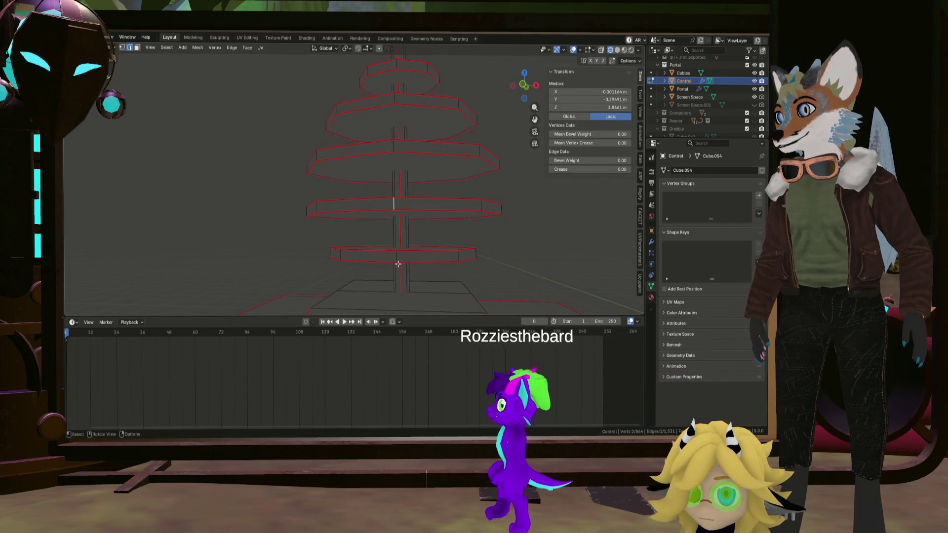
pyautogui.click(397, 265)
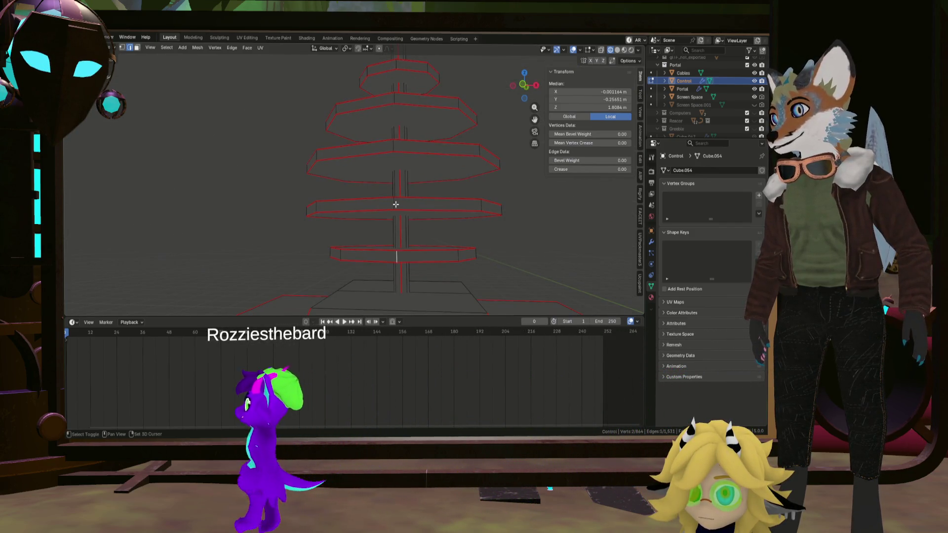
pyautogui.moveTo(395, 203); pyautogui.dragTo(390, 197, button='middle')
pyautogui.keyDown('shift'); pyautogui.click(387, 218); pyautogui.keyUp('shift')
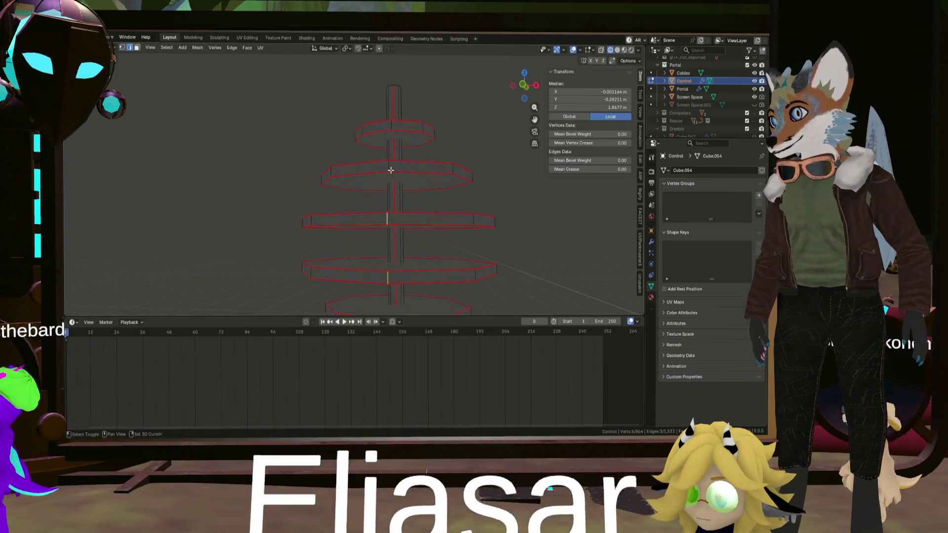
pyautogui.keyDown('shift'); pyautogui.click(388, 160); pyautogui.keyUp('shift')
pyautogui.rightClick(395, 134)
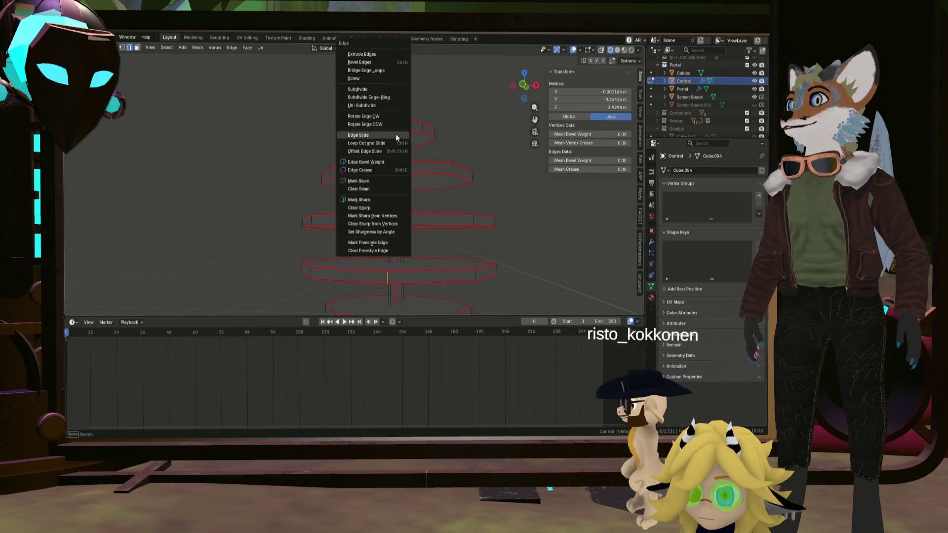
pyautogui.click(373, 171)
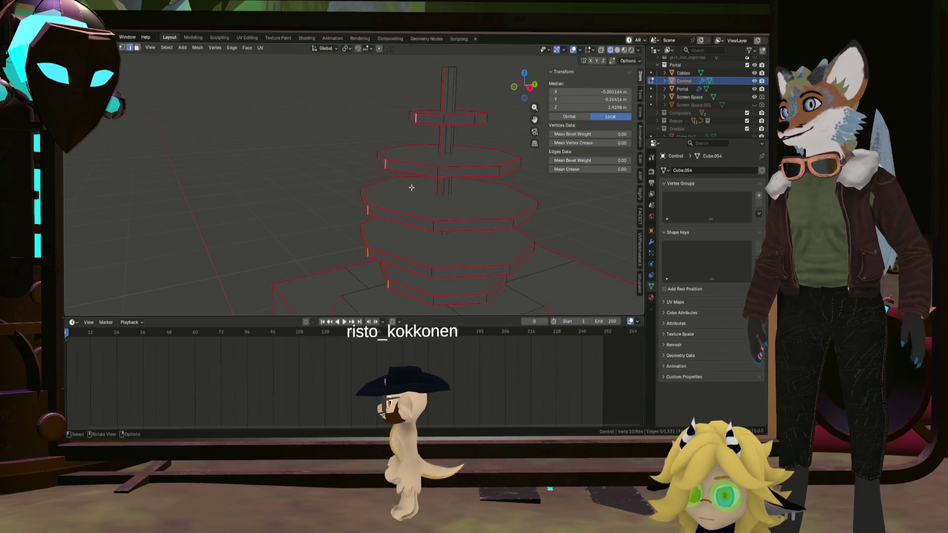
# Step: Mark the top octagon ring as a seam, then select the entire console mesh
pyautogui.hotkey('alt', 'a')
pyautogui.moveTo(410, 188)
pyautogui.mouseDown(button='middle')
pyautogui.moveTo(398, 191)
pyautogui.moveTo(360, 142)
pyautogui.moveTo(352, 189)
pyautogui.moveTo(445, 191)
pyautogui.moveTo(339, 154)
pyautogui.moveTo(360, 186)
pyautogui.moveTo(449, 194)
pyautogui.moveTo(426, 216)
pyautogui.moveTo(350, 198)
pyautogui.mouseUp(button='middle')
pyautogui.keyDown('alt'); pyautogui.click(401, 187); pyautogui.keyUp('alt')
pyautogui.rightClick(407, 191)
pyautogui.click(406, 192)
pyautogui.click(352, 189)
pyautogui.press('a')
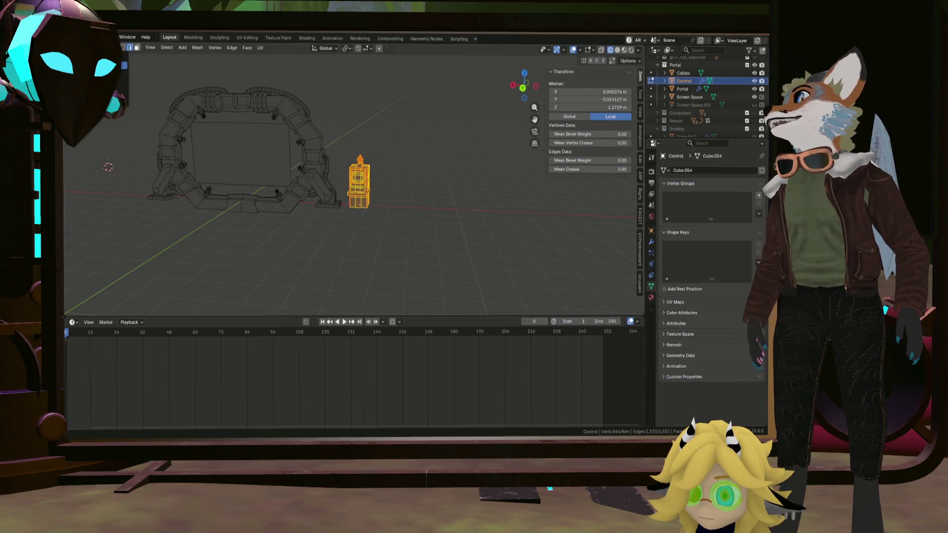
# Step: Return to Object Mode and add the portal objects to the console selection
pyautogui.press('Tab')
pyautogui.scroll(-5, 330, 136)
pyautogui.scroll(6, 297, 117)
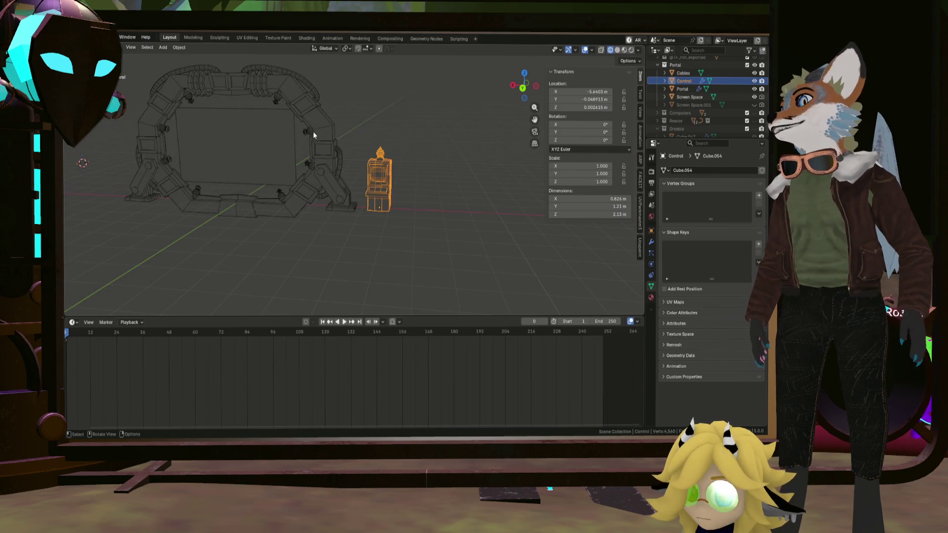
pyautogui.keyDown('shift'); pyautogui.click(316, 131); pyautogui.keyUp('shift')
pyautogui.moveTo(328, 139); pyautogui.dragTo(335, 136, button='middle')
pyautogui.scroll(-2, 298, 129)
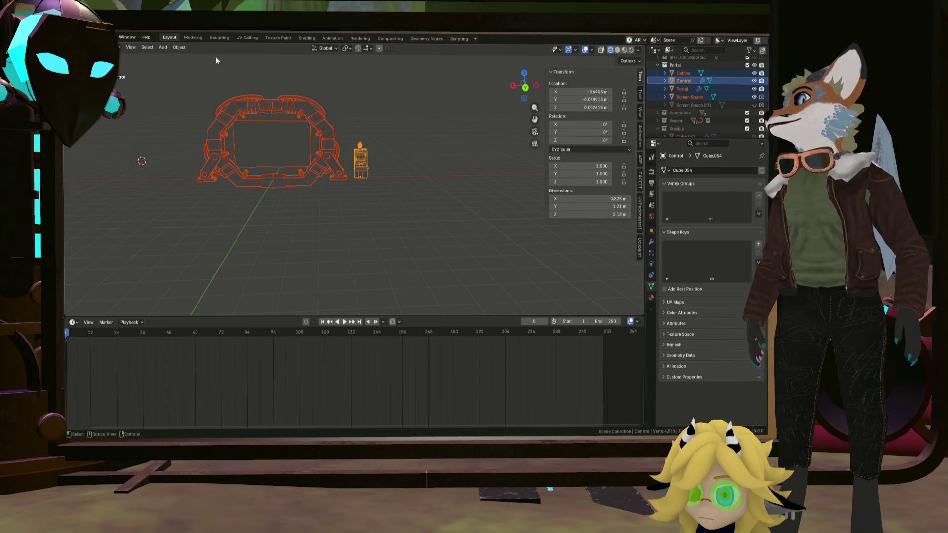
# Step: Switch to the UV Editing workspace and select all geometry of both meshes
pyautogui.click(247, 37)
pyautogui.scroll(3, 543, 143)
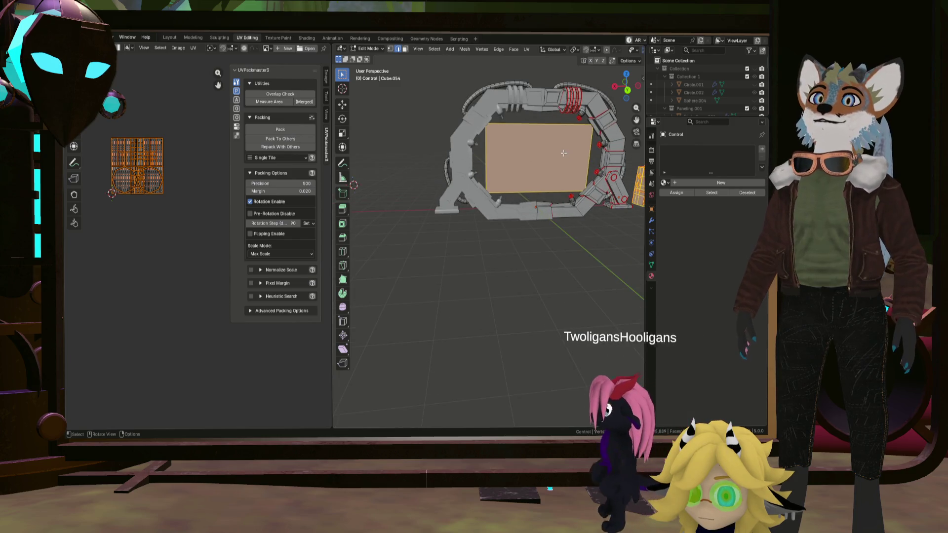
pyautogui.press('q')
pyautogui.press('Escape')
pyautogui.press('a')
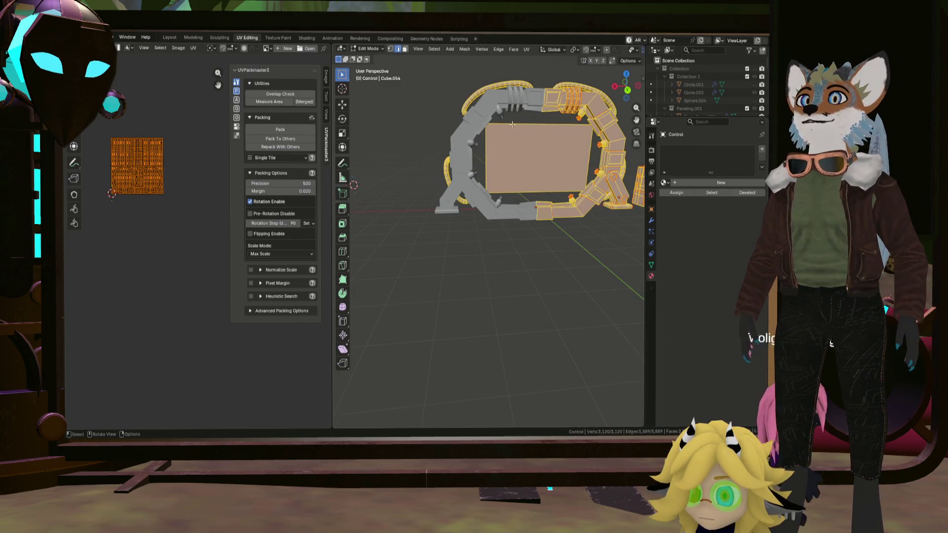
pyautogui.scroll(-2, 493, 158)
pyautogui.moveTo(493, 158); pyautogui.dragTo(468, 166, button='middle')
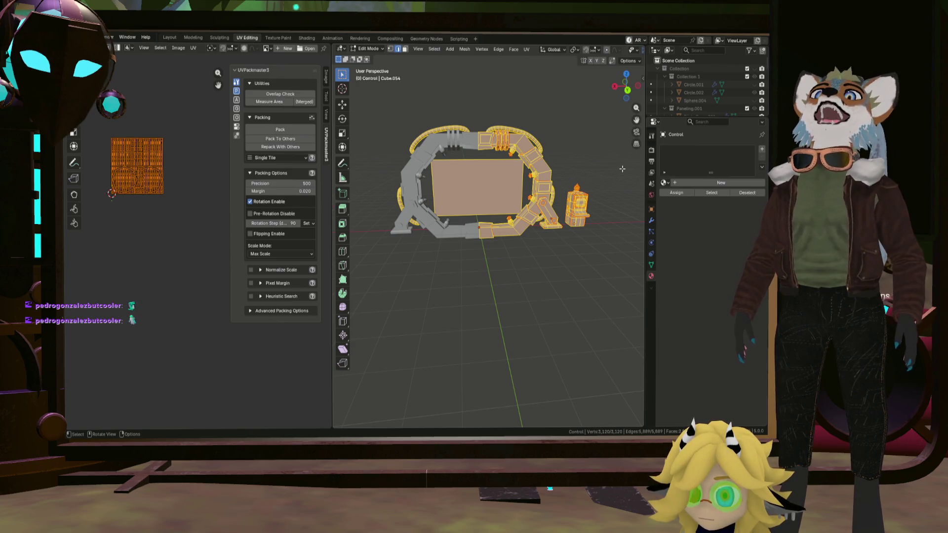
# Step: Unwrap the portal and console geometry and pan across the new UV islands
pyautogui.press('u')
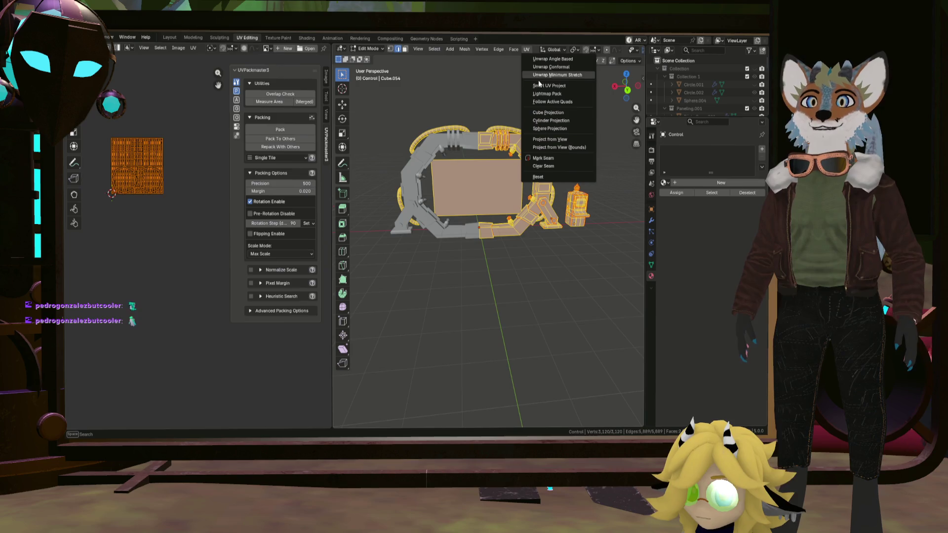
pyautogui.click(542, 75)
pyautogui.scroll(6, 124, 175)
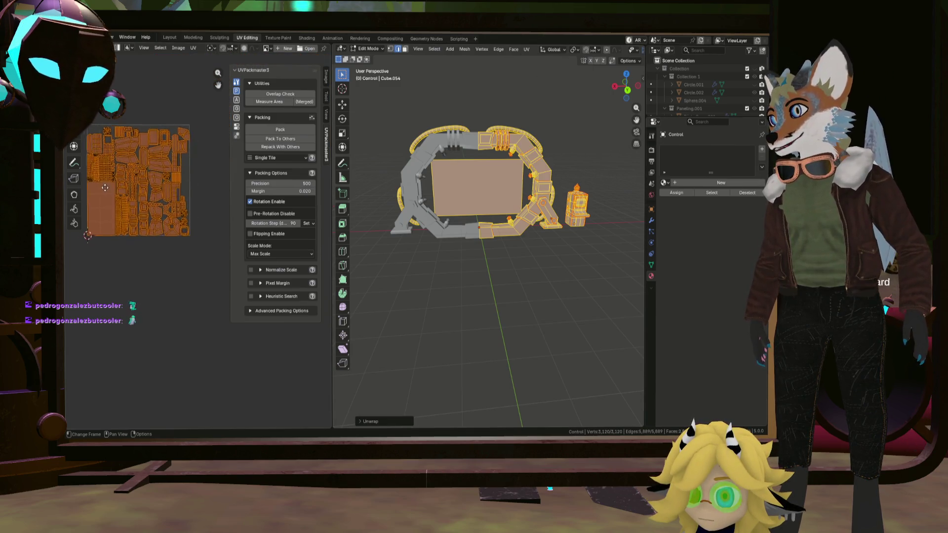
pyautogui.scroll(4, 166, 194)
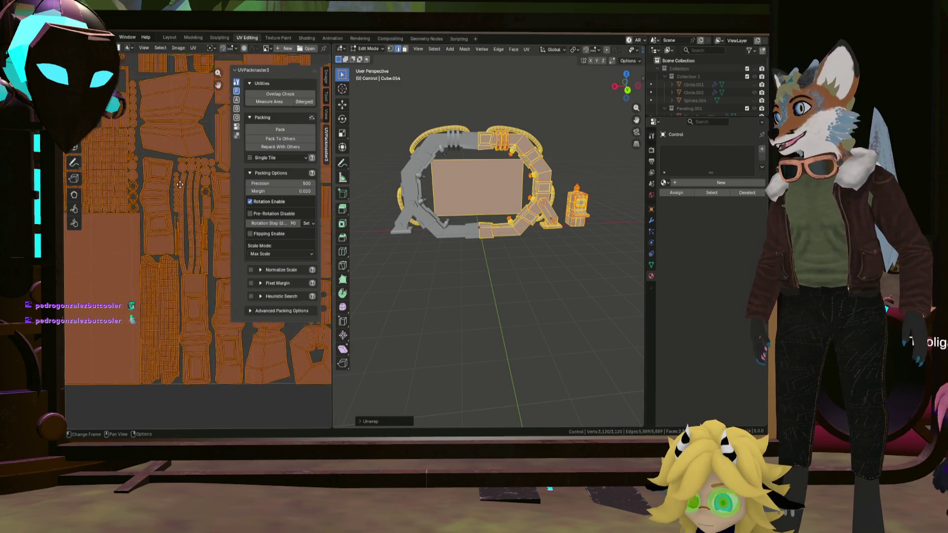
pyautogui.moveTo(166, 190); pyautogui.dragTo(210, 214, button='middle')
pyautogui.scroll(-4, 197, 217)
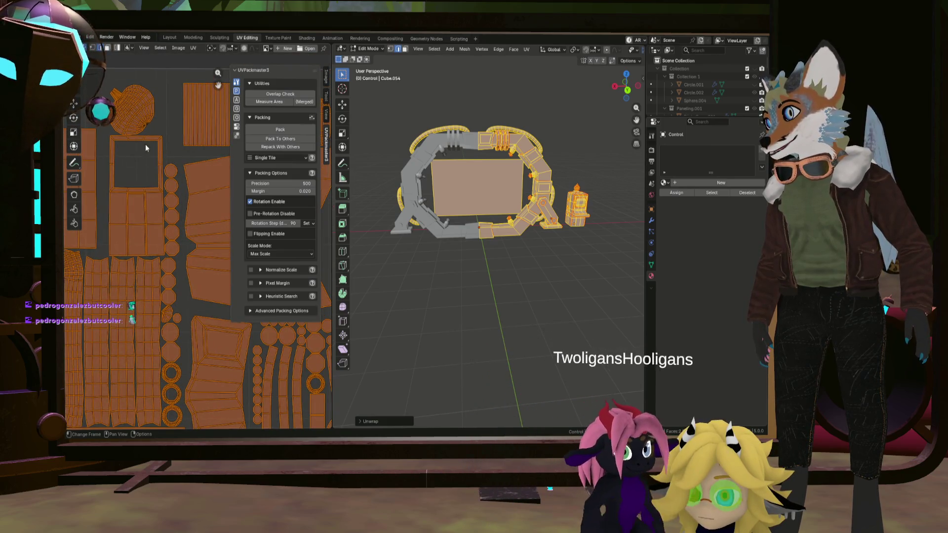
pyautogui.scroll(3, 145, 144)
# Step: Select one edge and its linked part with Ctrl+L to inspect that island
pyautogui.click(157, 119)
pyautogui.hotkey('ctrl', 'l')
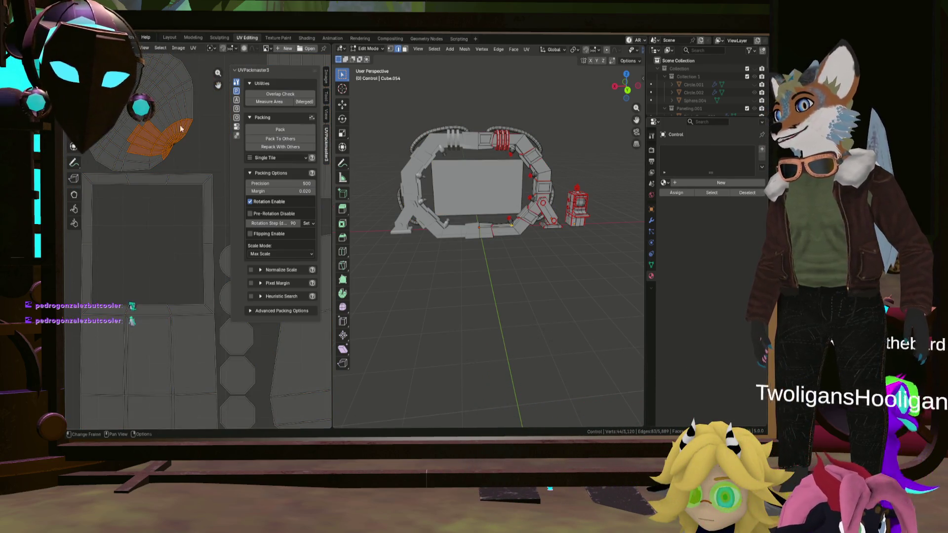
pyautogui.moveTo(474, 207)
pyautogui.mouseDown(button='middle')
pyautogui.moveTo(507, 204)
pyautogui.moveTo(430, 188)
pyautogui.moveTo(404, 220)
pyautogui.moveTo(434, 186)
pyautogui.mouseUp(button='middle')
pyautogui.scroll(6, 507, 204)
# Step: Select the edge loop near the cone tip of the portal
pyautogui.scroll(4, 434, 187)
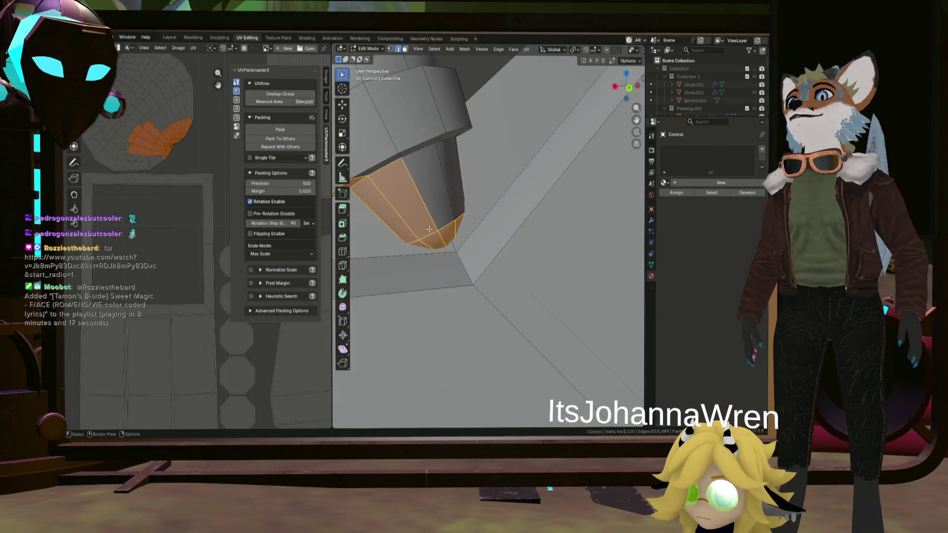
pyautogui.keyDown('alt'); pyautogui.click(453, 215); pyautogui.keyUp('alt')
pyautogui.scroll(-5, 452, 215)
pyautogui.moveTo(452, 214)
pyautogui.mouseDown(button='middle')
pyautogui.moveTo(474, 240)
pyautogui.moveTo(510, 199)
pyautogui.mouseUp(button='middle')
pyautogui.scroll(5, 480, 246)
pyautogui.scroll(-5, 480, 247)
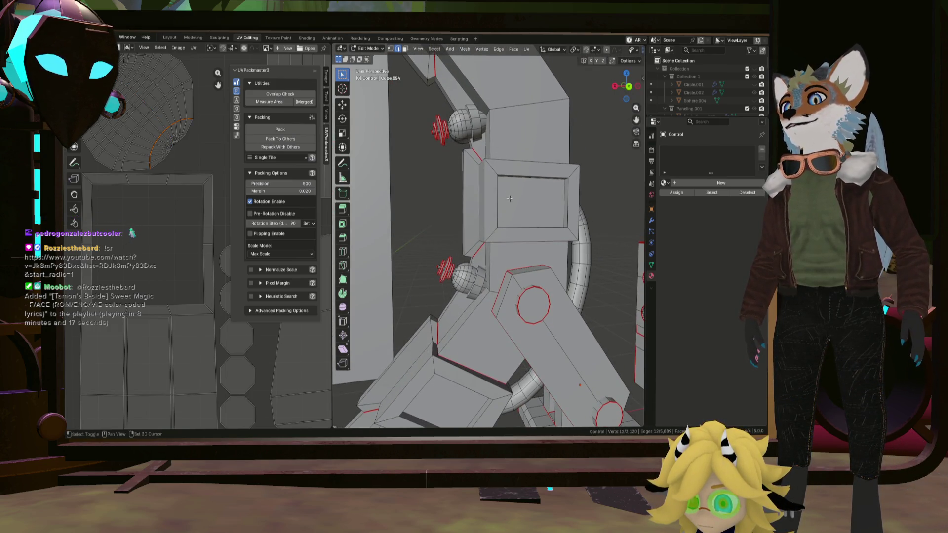
pyautogui.scroll(-4, 602, 54)
# Step: With X-ray on, add a second edge loop and mark the selected edges as seams
pyautogui.click(601, 50)
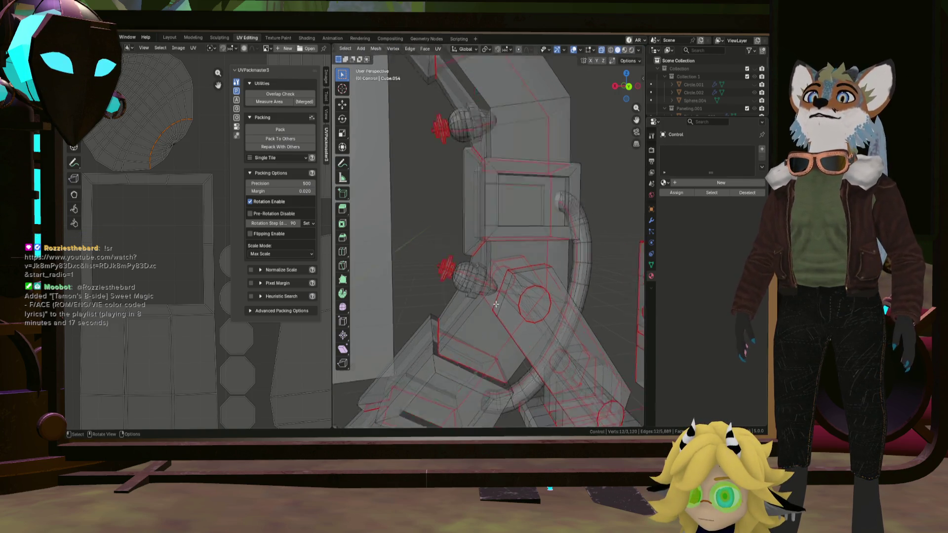
pyautogui.scroll(6, 488, 255)
pyautogui.keyDown('alt'); pyautogui.keyDown('shift'); pyautogui.click(488, 255); pyautogui.keyUp('shift'); pyautogui.keyUp('alt')
pyautogui.scroll(-6, 483, 252)
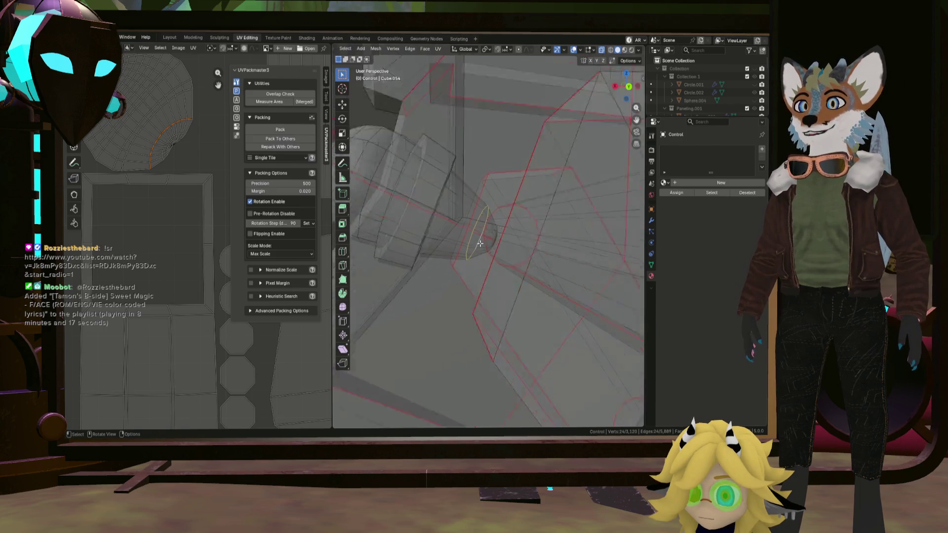
pyautogui.scroll(8, 495, 277)
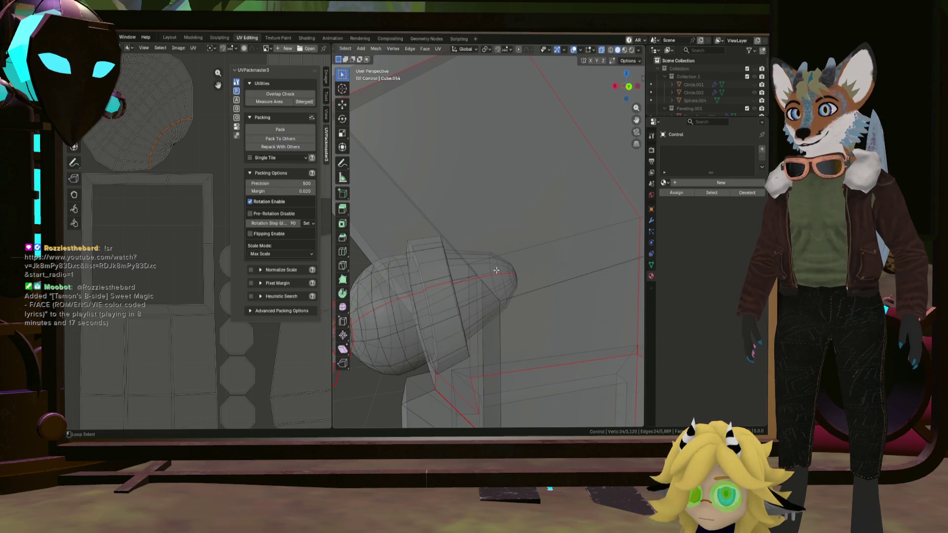
pyautogui.moveTo(500, 270)
pyautogui.mouseDown(button='middle')
pyautogui.moveTo(555, 239)
pyautogui.moveTo(533, 222)
pyautogui.moveTo(474, 222)
pyautogui.mouseUp(button='middle')
pyautogui.scroll(6, 444, 227)
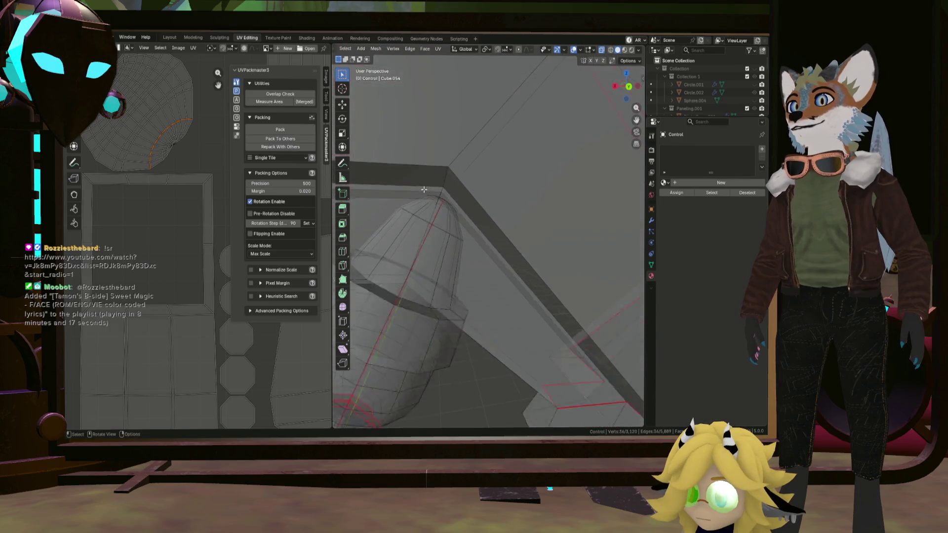
pyautogui.scroll(-6, 425, 226)
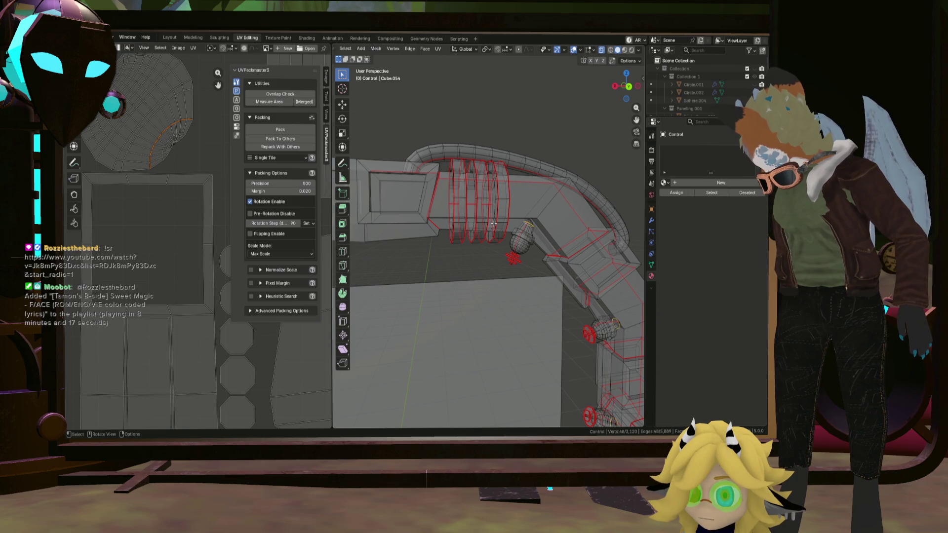
pyautogui.scroll(-4, 481, 235)
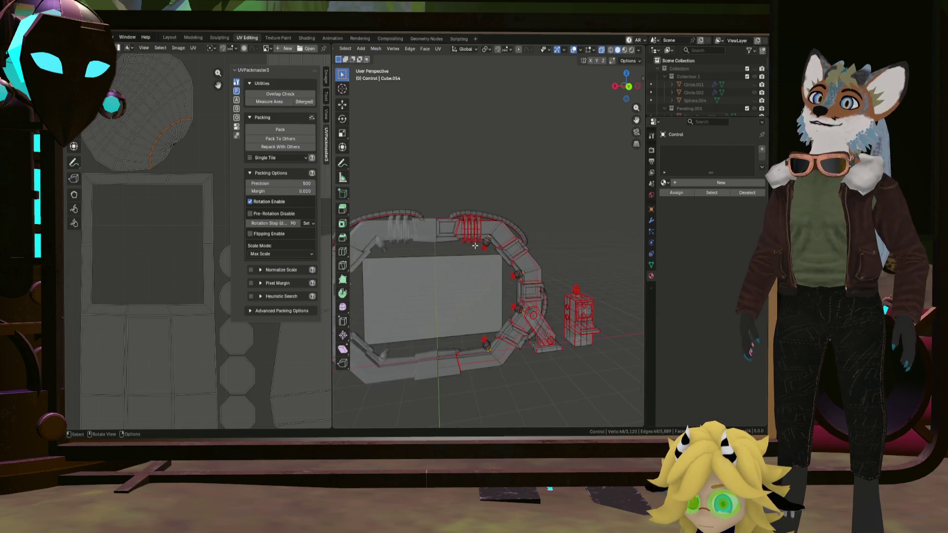
pyautogui.scroll(4, 489, 242)
pyautogui.hotkey('ctrl', 'e')
pyautogui.click(497, 253)
pyautogui.scroll(-6, 498, 254)
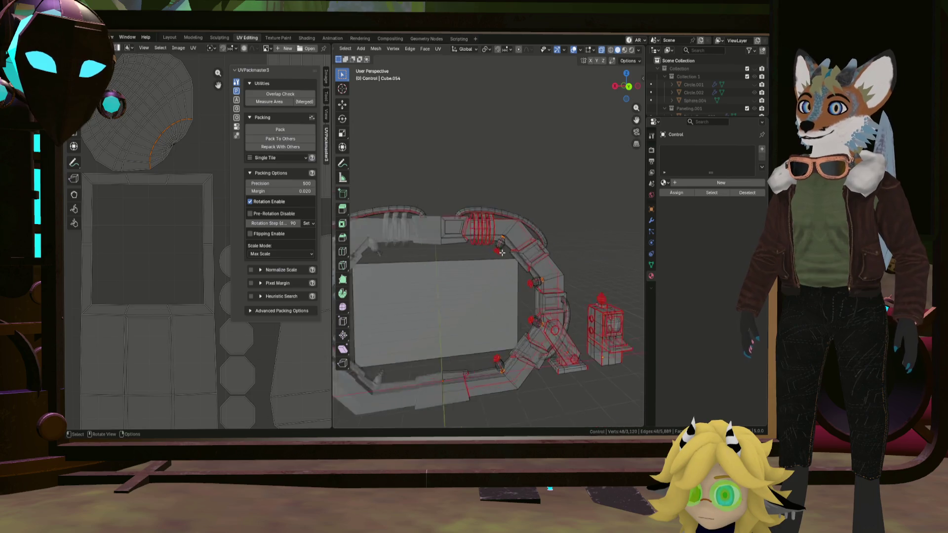
# Step: Select the entire portal mesh and UV-unwrap it
pyautogui.press('a')
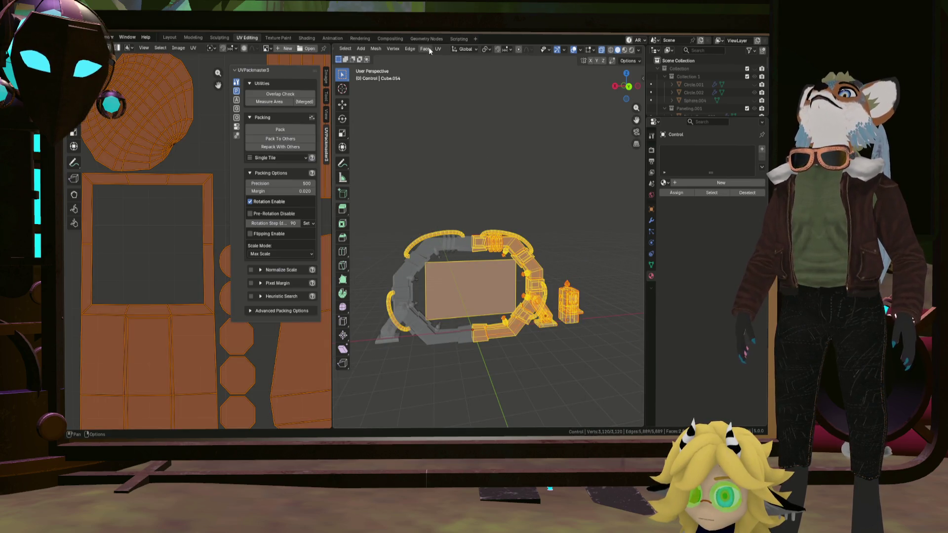
pyautogui.click(437, 49)
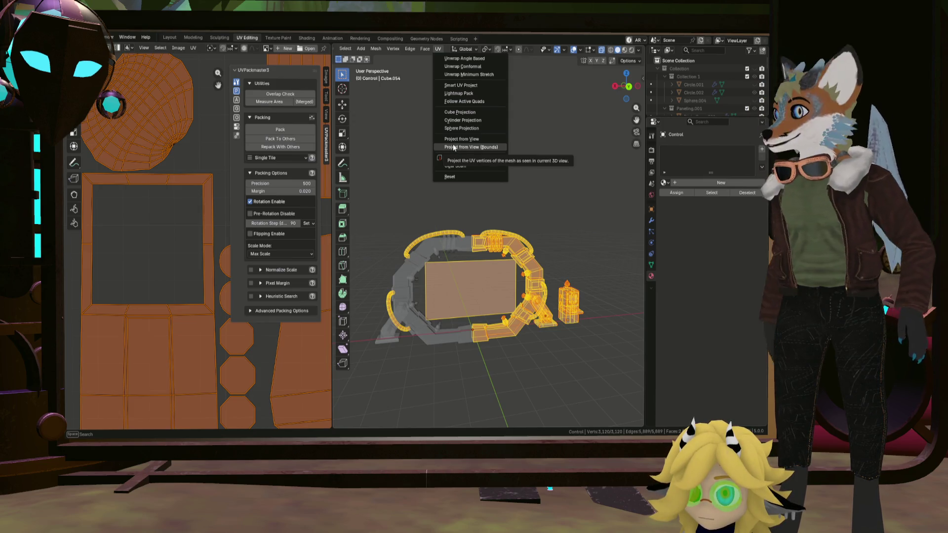
pyautogui.click(471, 76)
pyautogui.scroll(-6, 214, 197)
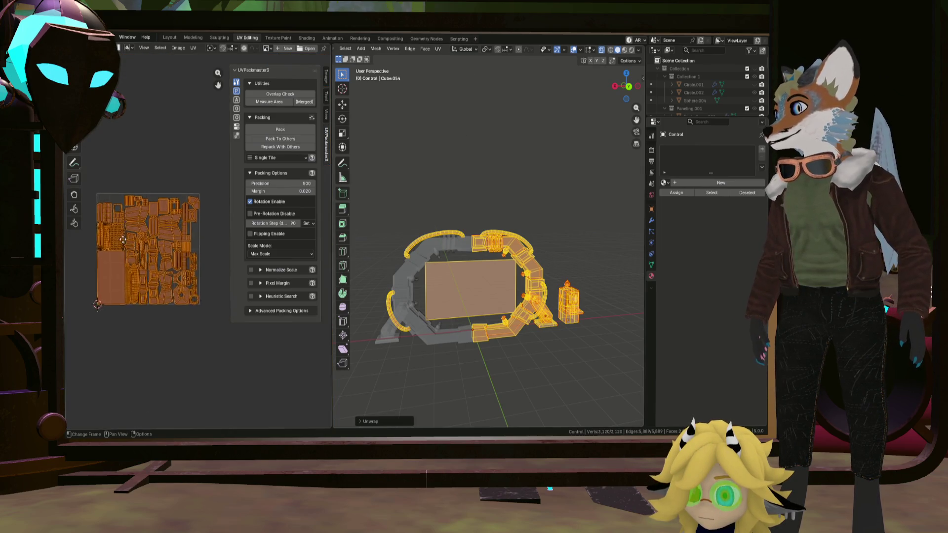
pyautogui.scroll(5, 138, 291)
pyautogui.scroll(3, 138, 291)
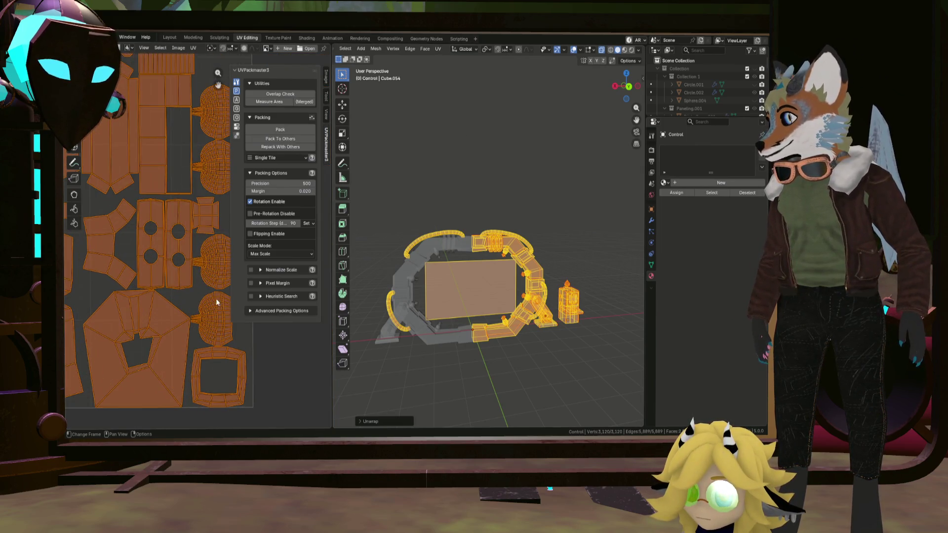
pyautogui.scroll(3, 215, 298)
pyautogui.scroll(4, 168, 283)
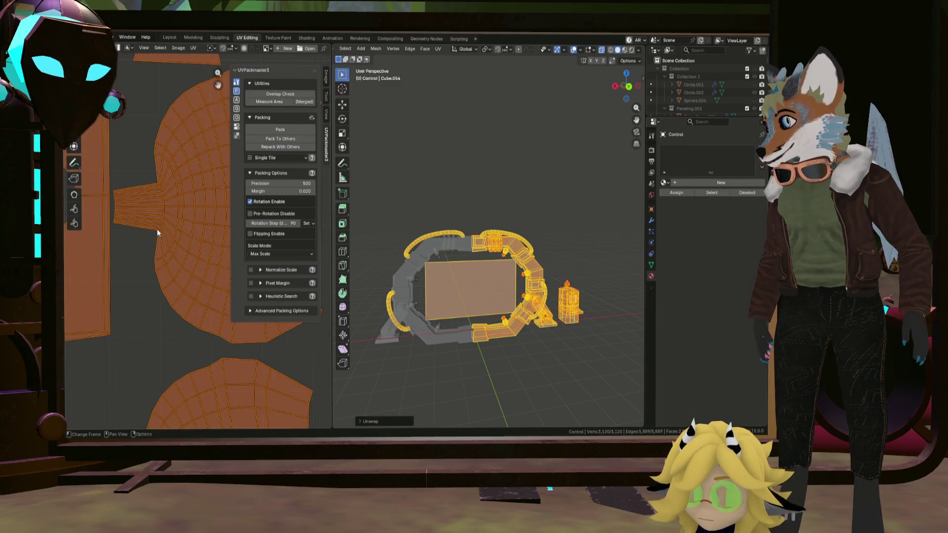
pyautogui.scroll(2, 583, 300)
# Step: Select three edge loops around one sphere that still need seams
pyautogui.moveTo(582, 300); pyautogui.dragTo(433, 196, button='middle')
pyautogui.keyDown('alt'); pyautogui.click(420, 190); pyautogui.keyUp('alt')
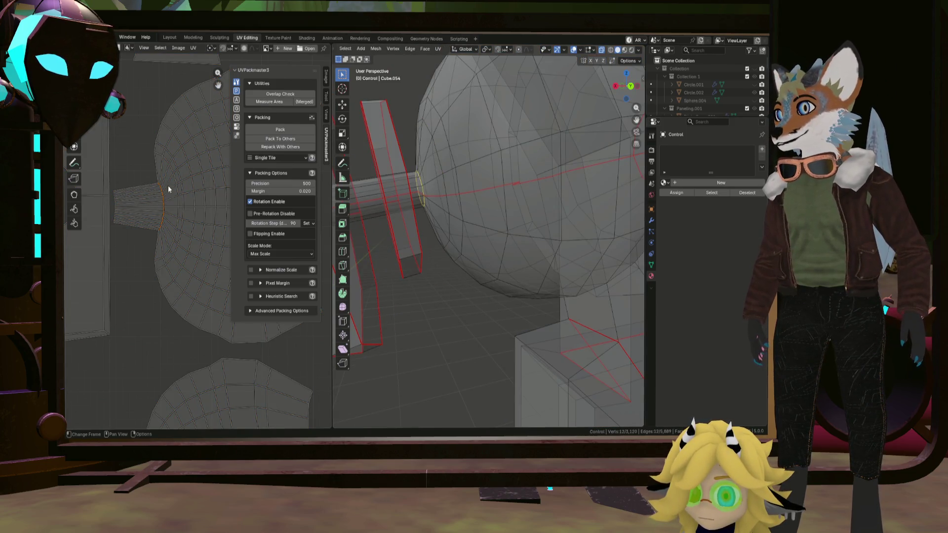
pyautogui.scroll(-5, 168, 188)
pyautogui.scroll(2, 185, 266)
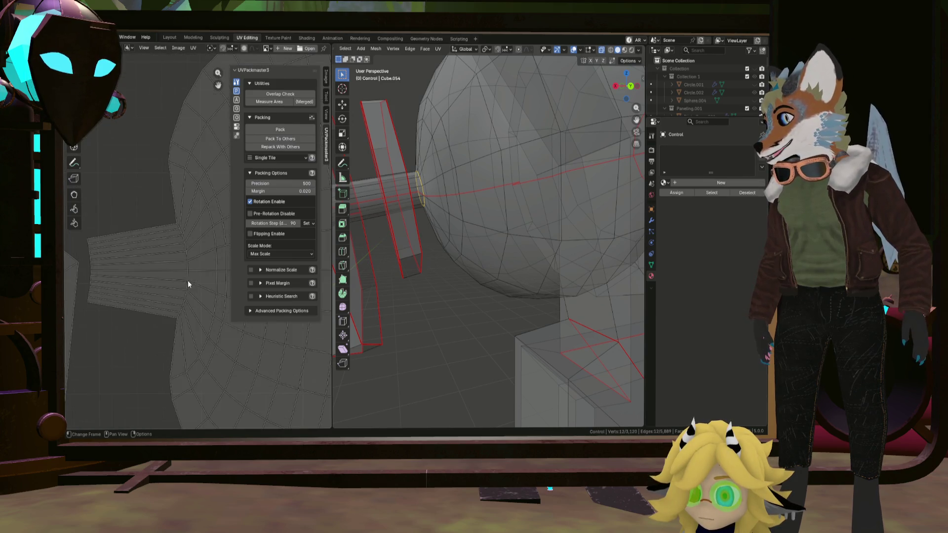
pyautogui.keyDown('alt'); pyautogui.keyDown('shift'); pyautogui.click(188, 266); pyautogui.keyUp('shift'); pyautogui.keyUp('alt')
pyautogui.scroll(6, 188, 265)
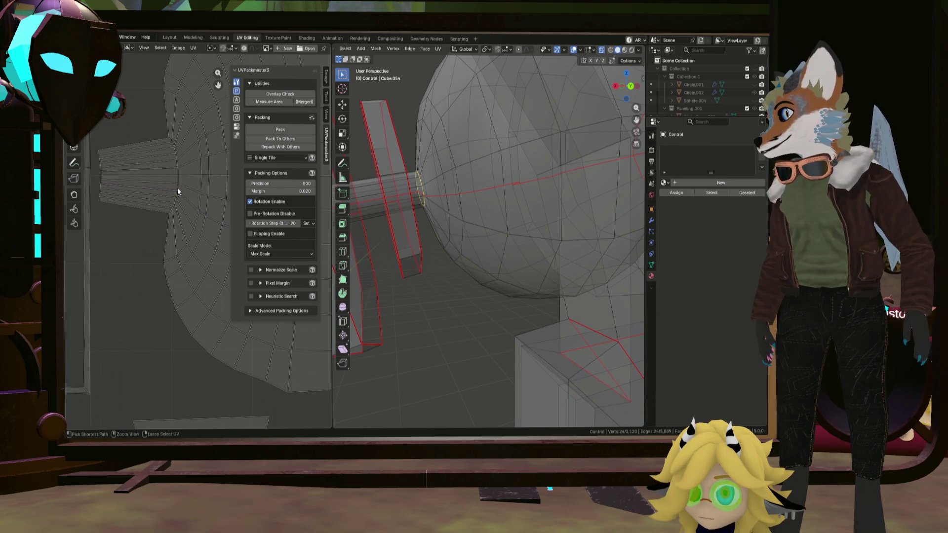
pyautogui.scroll(-6, 196, 265)
pyautogui.scroll(2, 179, 211)
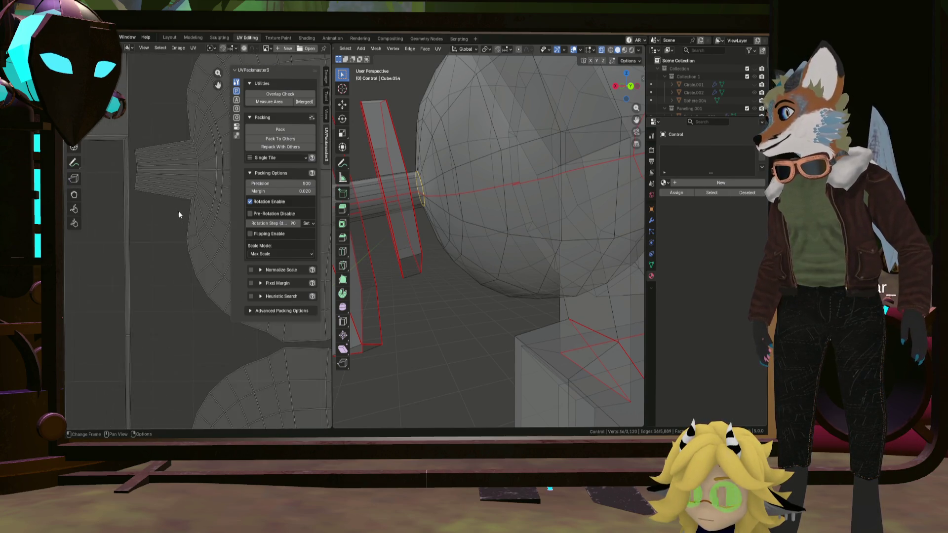
pyautogui.keyDown('alt'); pyautogui.keyDown('shift'); pyautogui.click(212, 185); pyautogui.keyUp('shift'); pyautogui.keyUp('alt')
pyautogui.scroll(-1, 211, 185)
pyautogui.scroll(-3, 200, 174)
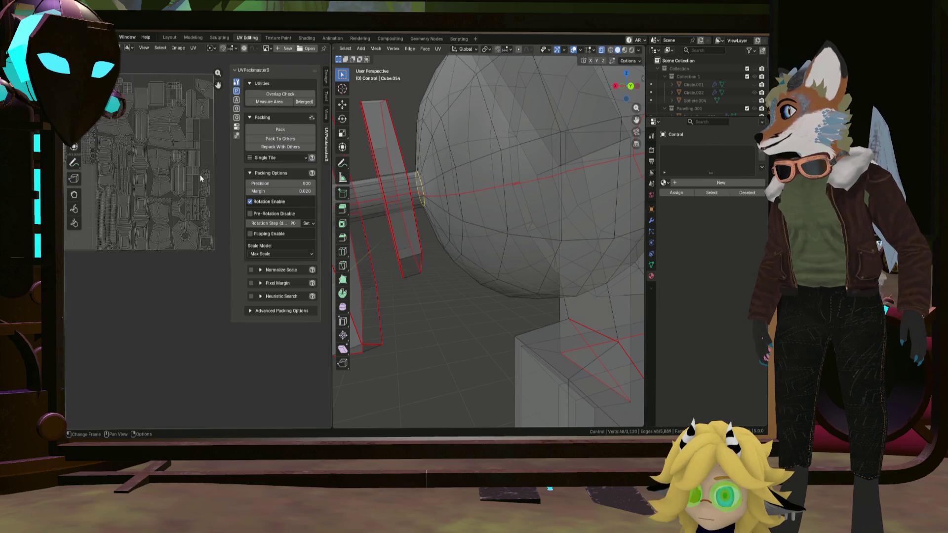
pyautogui.scroll(-2, 208, 183)
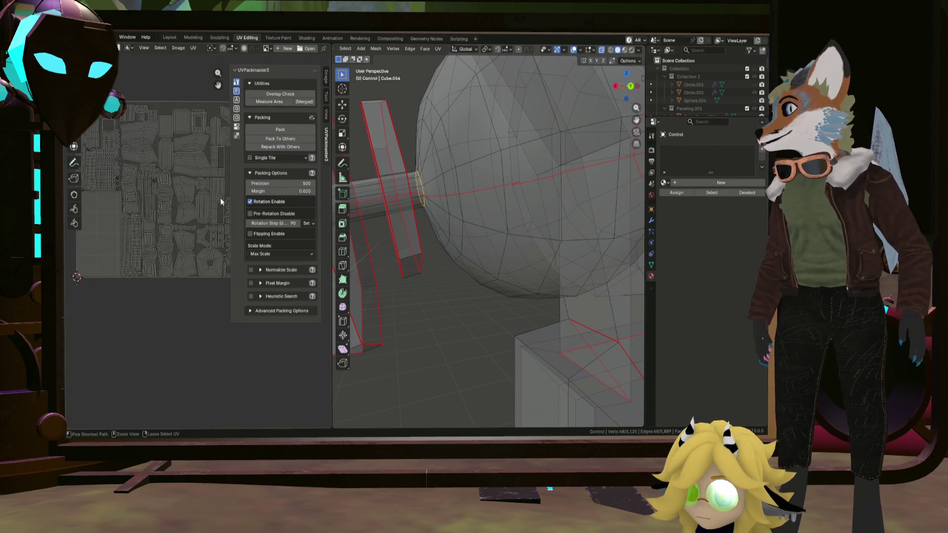
pyautogui.scroll(4, 200, 185)
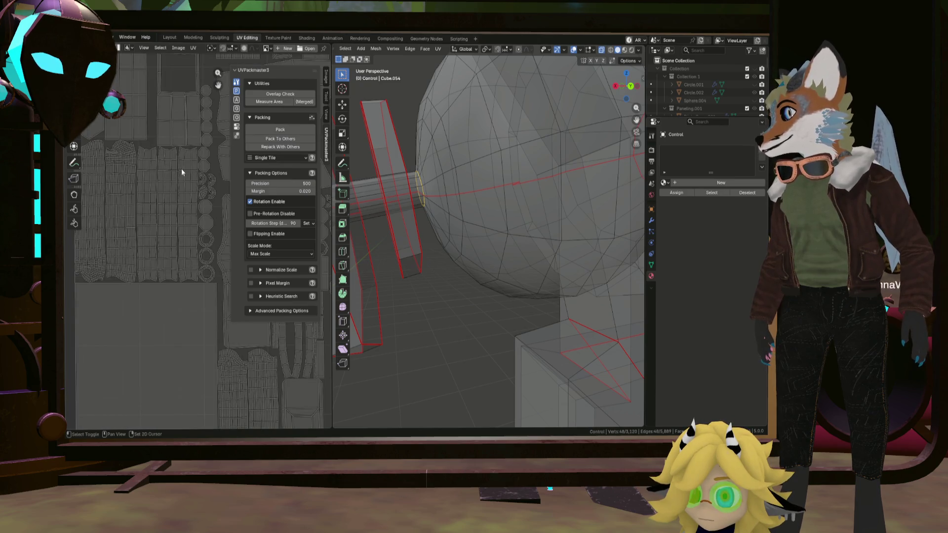
pyautogui.scroll(-4, 181, 167)
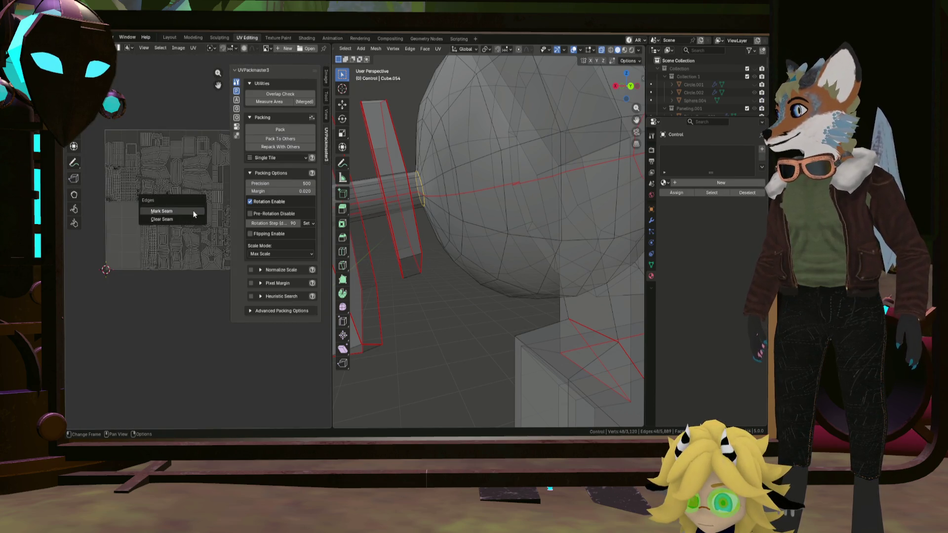
# Step: Select the whole mesh again and re-unwrap it using the new seams
pyautogui.press('a')
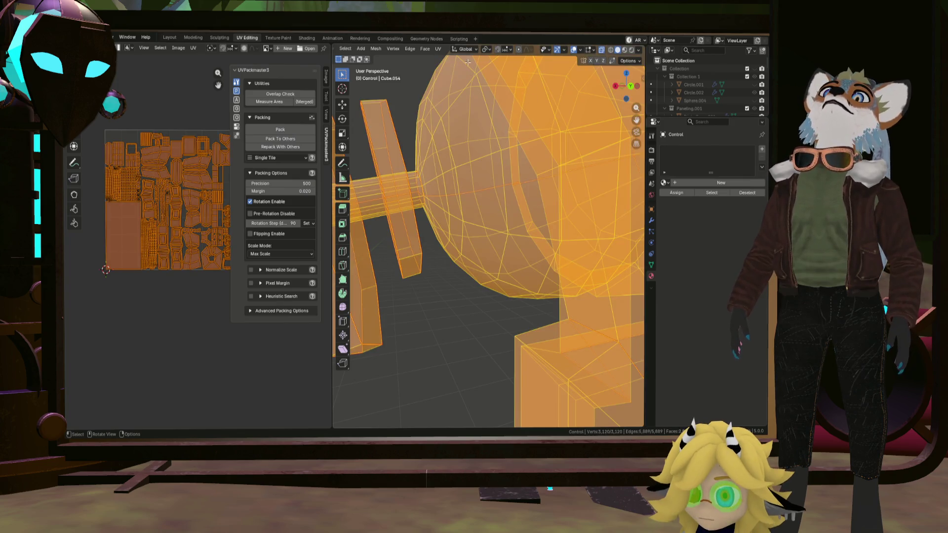
pyautogui.click(438, 49)
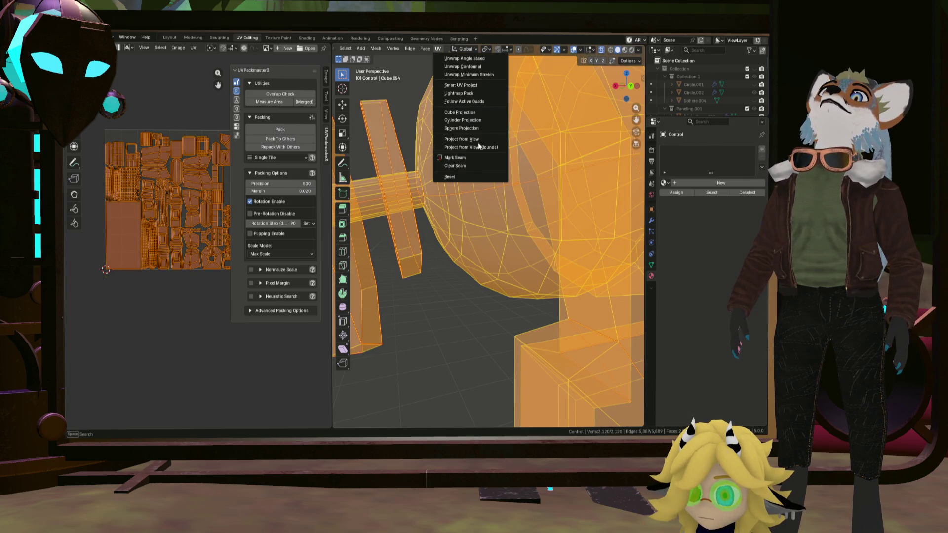
pyautogui.click(464, 75)
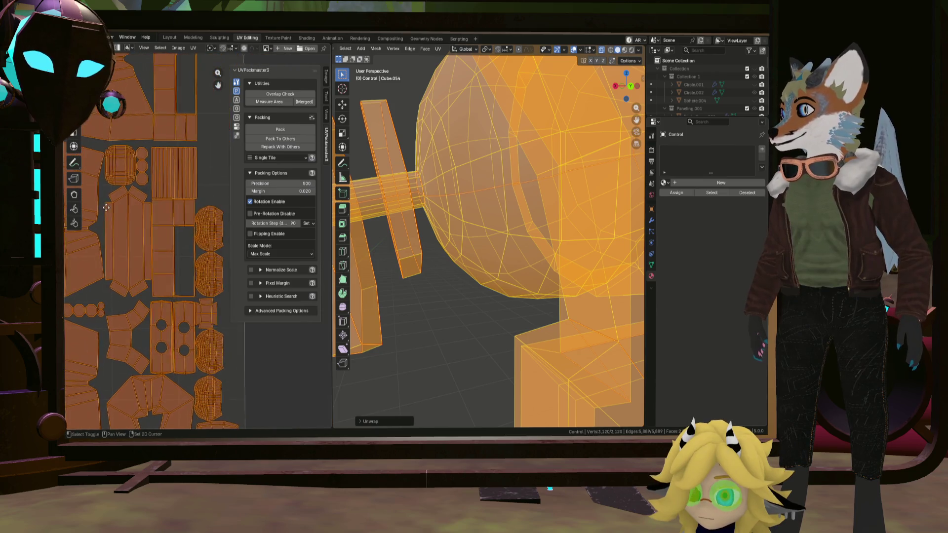
pyautogui.scroll(4, 197, 222)
pyautogui.scroll(-3, 176, 239)
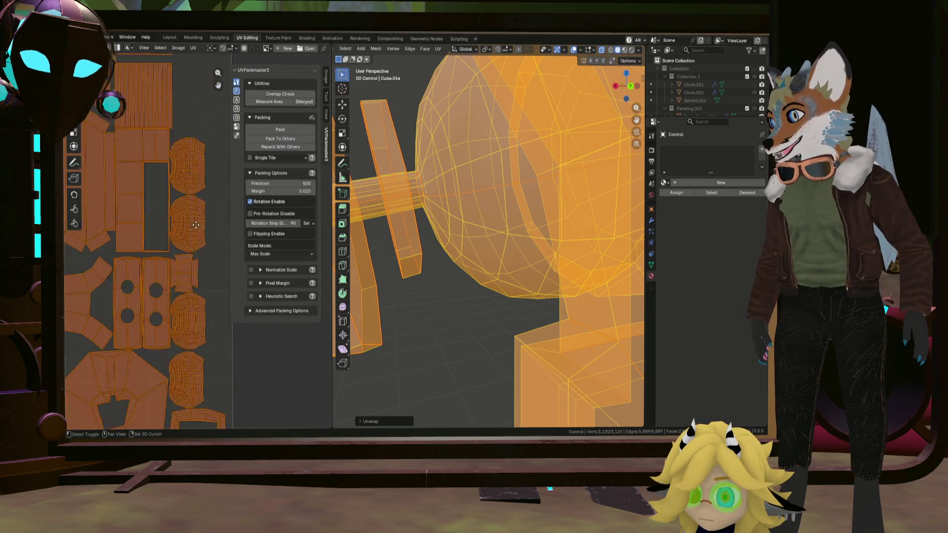
pyautogui.scroll(-3, 196, 207)
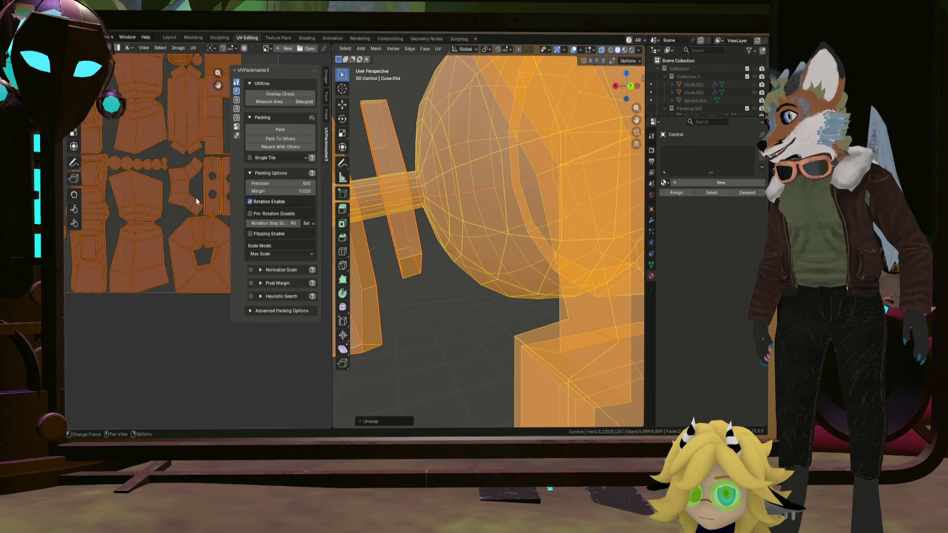
pyautogui.scroll(-4, 197, 201)
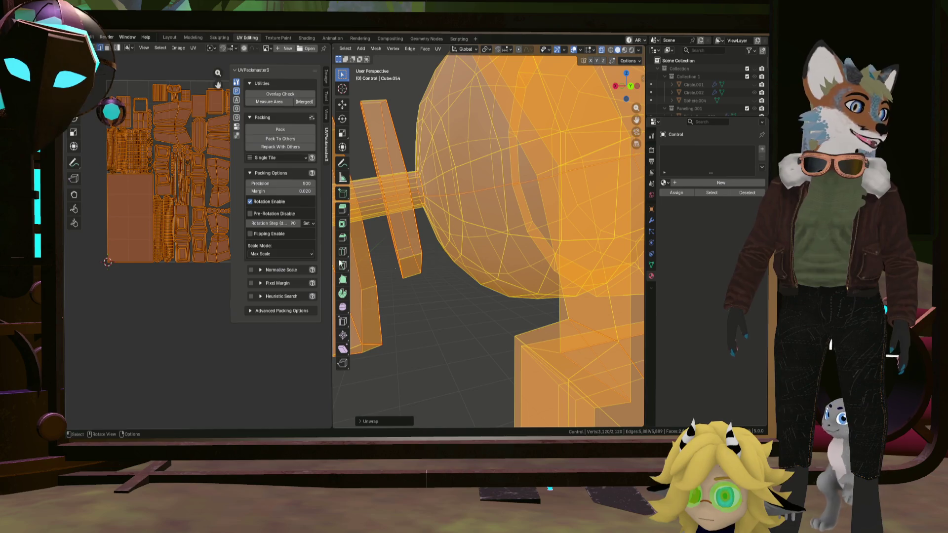
pyautogui.scroll(-4, 227, 257)
# Step: Widen the UV Editor, pan the UV layout, and orbit to a top-down portal view
pyautogui.moveTo(330, 226); pyautogui.dragTo(436, 225)
pyautogui.scroll(10, 240, 238)
pyautogui.scroll(-6, 233, 220)
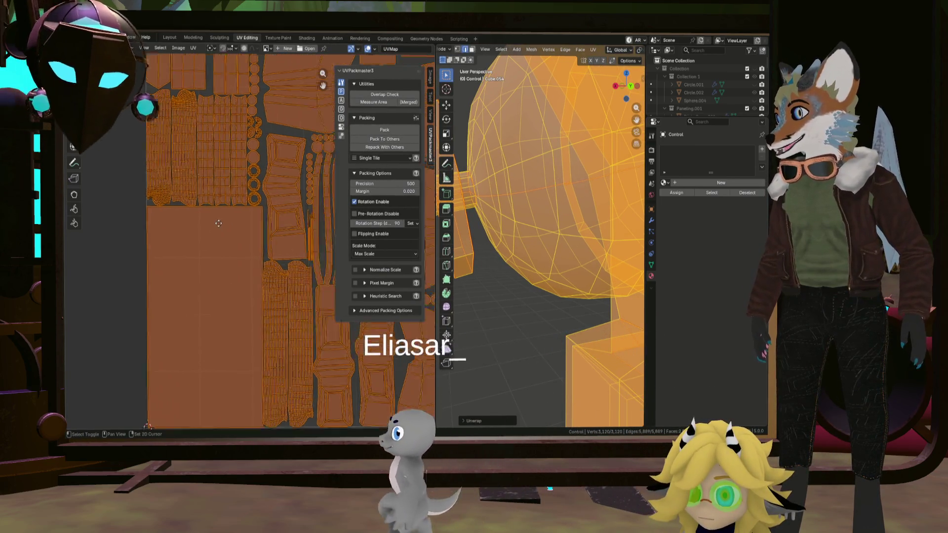
pyautogui.moveTo(295, 237); pyautogui.dragTo(180, 231, button='middle')
pyautogui.scroll(8, 188, 239)
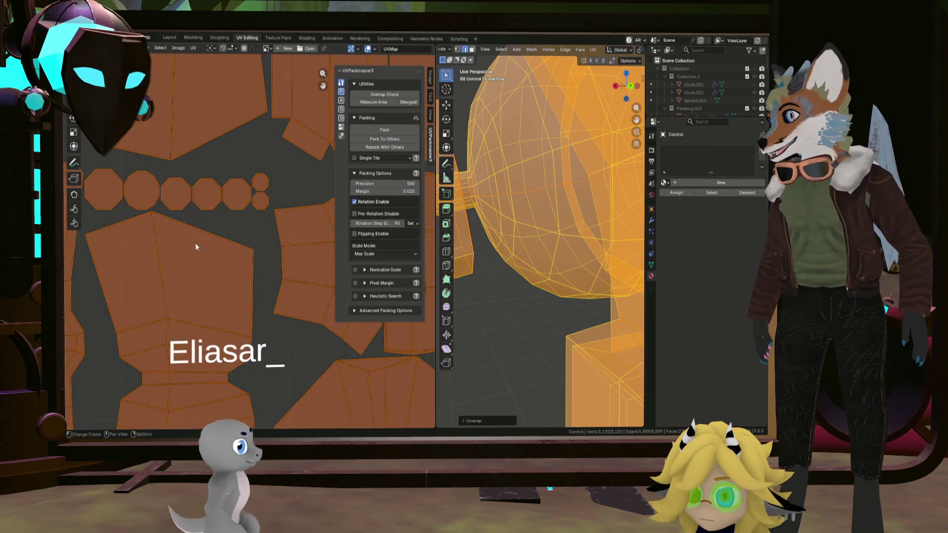
pyautogui.scroll(-5, 211, 234)
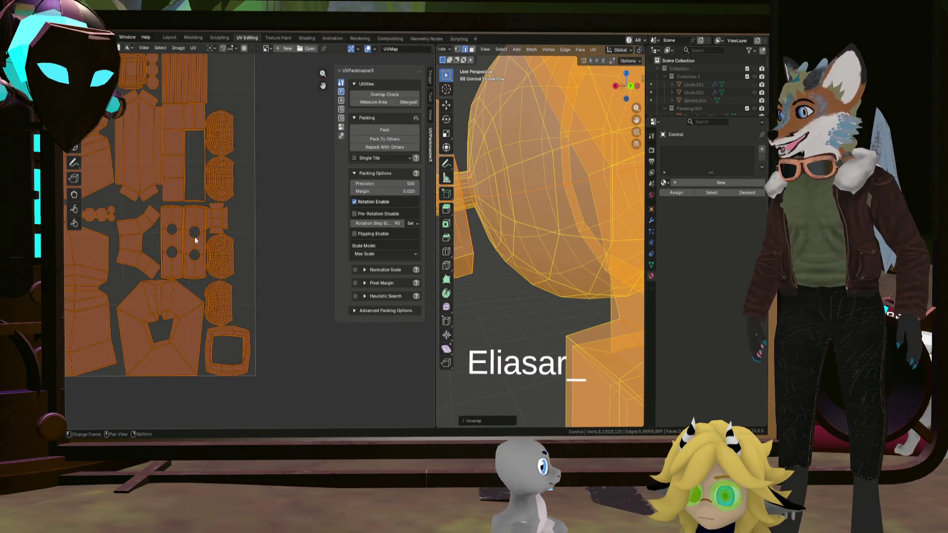
pyautogui.scroll(-6, 221, 227)
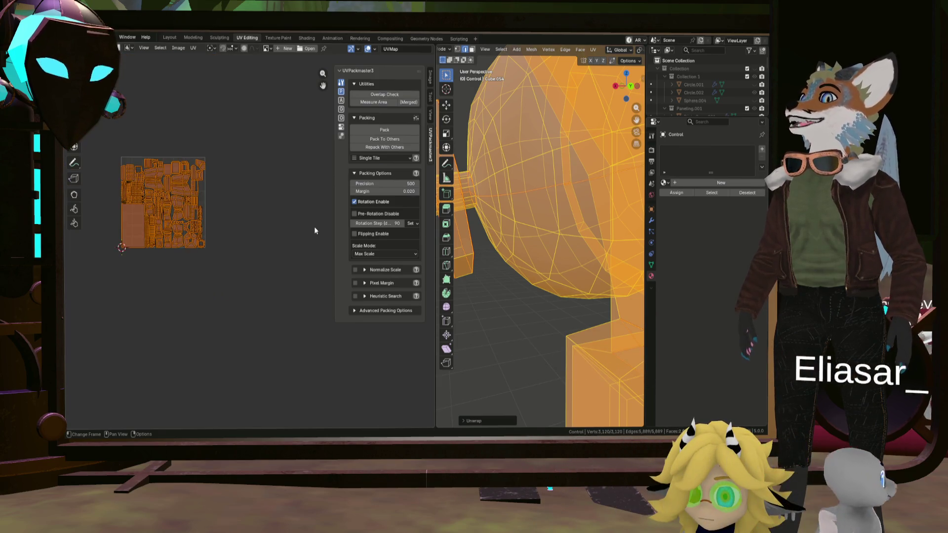
pyautogui.scroll(-8, 530, 243)
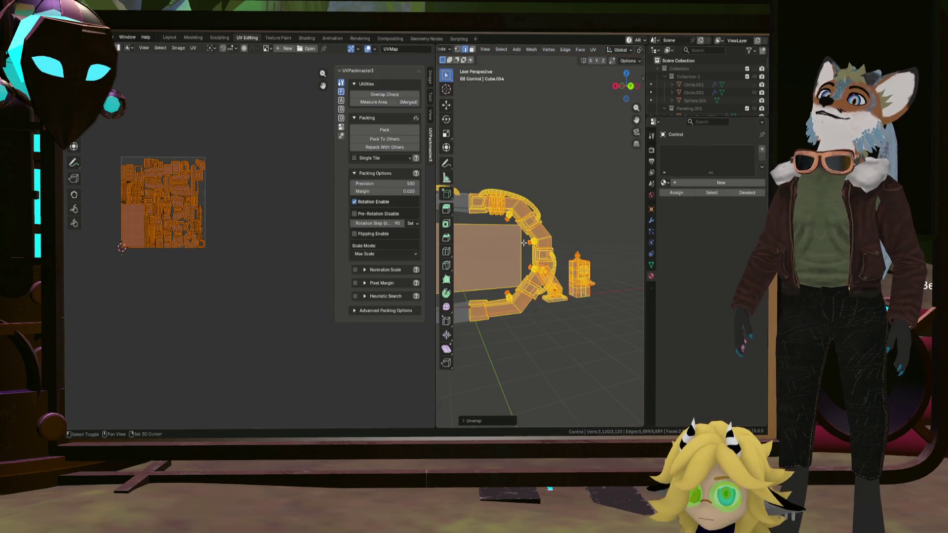
pyautogui.moveTo(523, 242); pyautogui.dragTo(543, 286, button='middle')
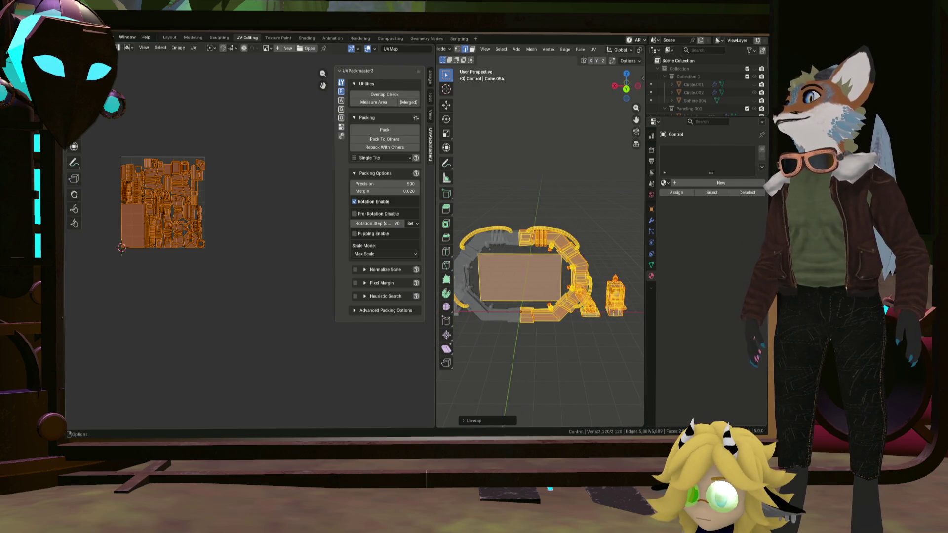
# Step: Save the Greyboxing.blend file
pyautogui.click(82, 37)
pyautogui.moveTo(109, 46)
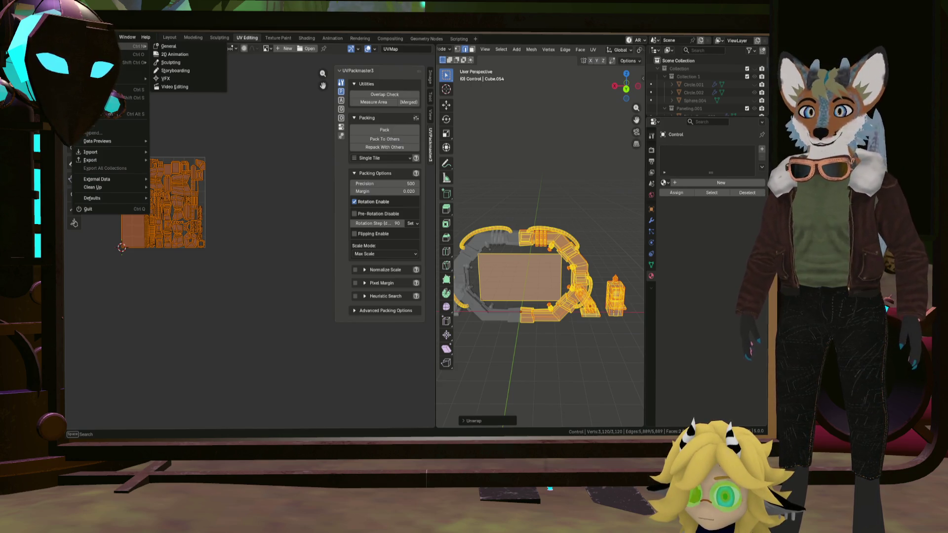
pyautogui.hotkey('ctrl', 's')
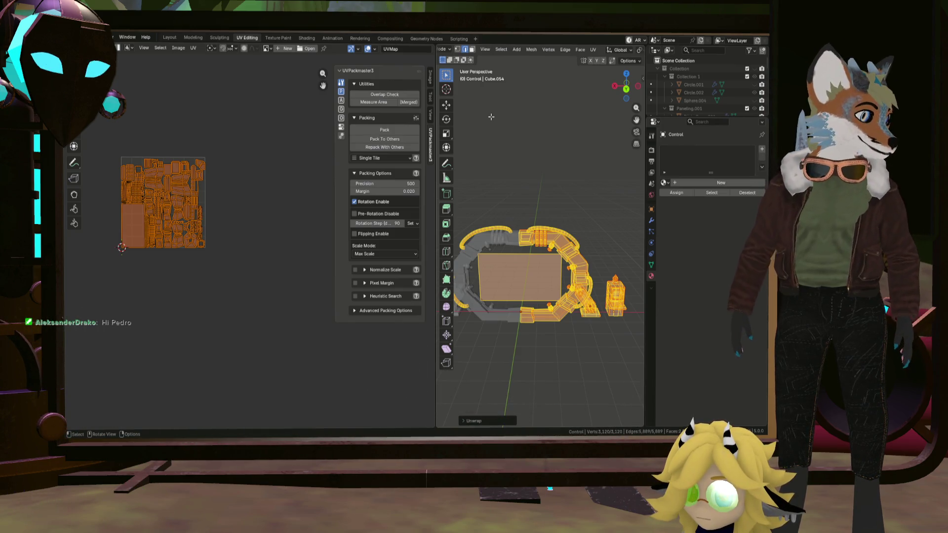
# Step: Orbit around the portal ring and widen the 3D view beside the UV layout
pyautogui.moveTo(498, 259); pyautogui.dragTo(541, 276, button='middle')
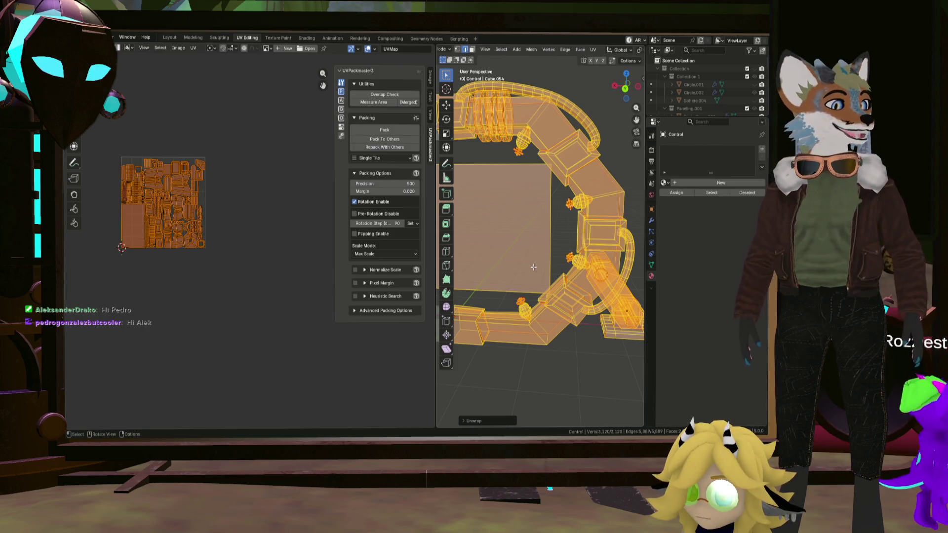
pyautogui.scroll(-5, 511, 306)
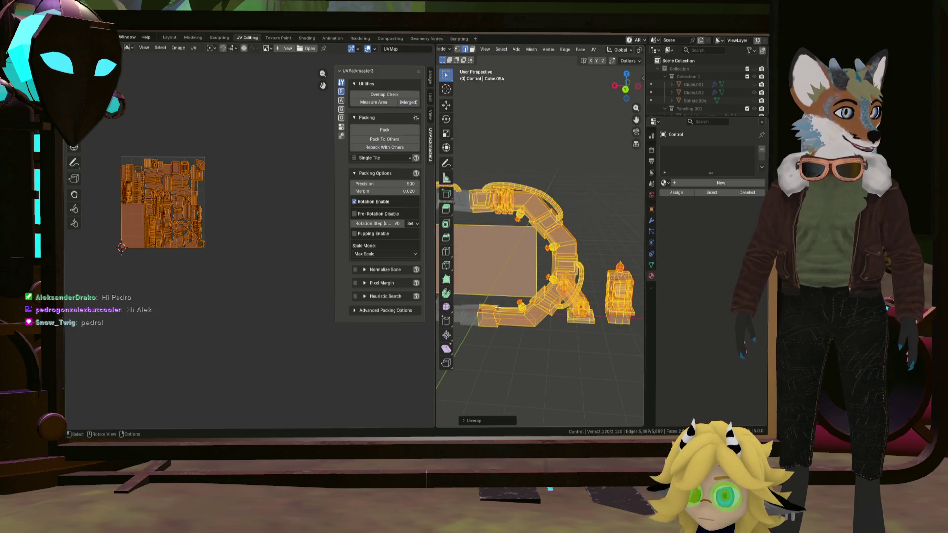
pyautogui.moveTo(497, 308); pyautogui.dragTo(534, 307, button='middle')
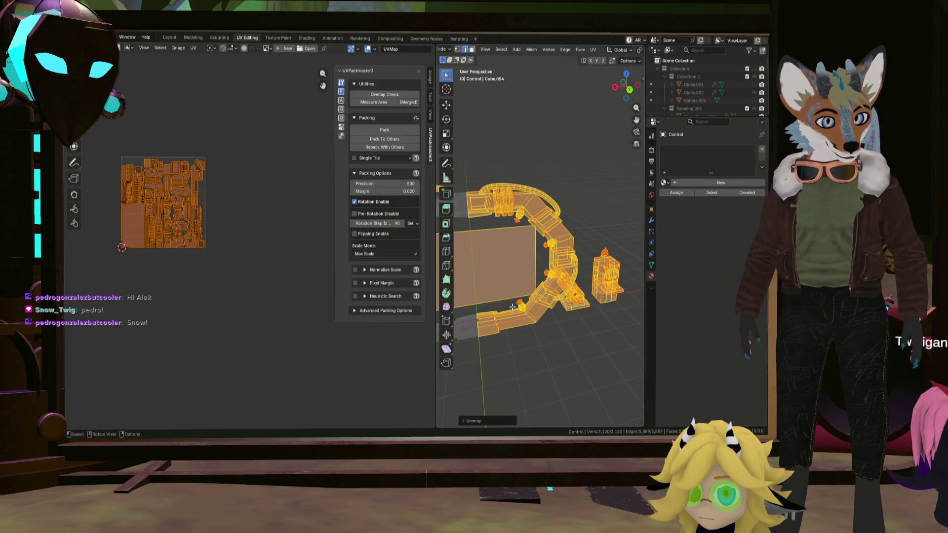
pyautogui.moveTo(513, 307); pyautogui.dragTo(502, 315, button='middle')
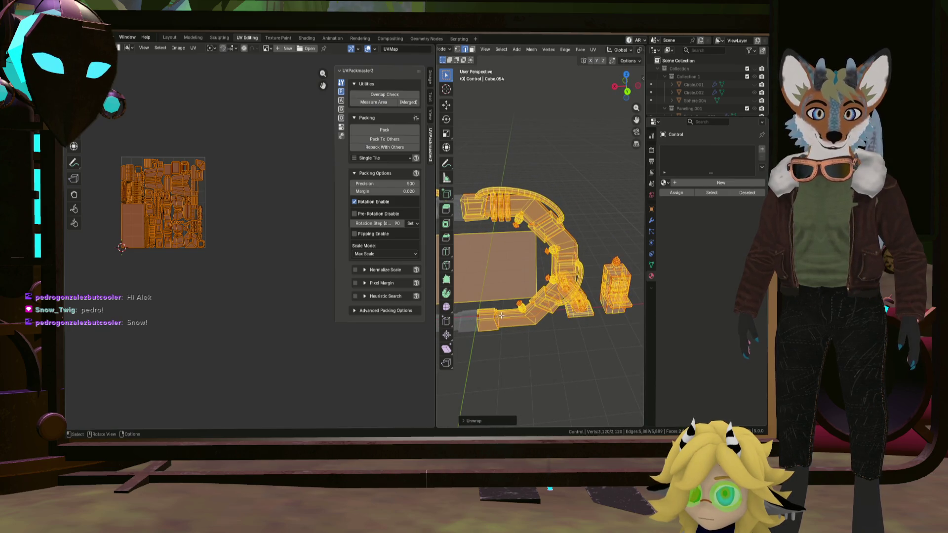
pyautogui.scroll(3, 506, 315)
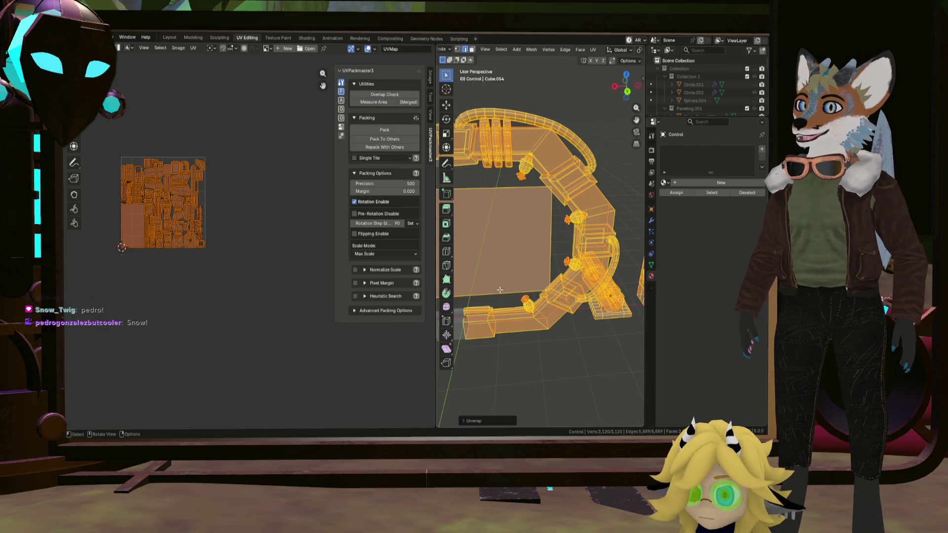
pyautogui.moveTo(434, 264); pyautogui.dragTo(315, 265)
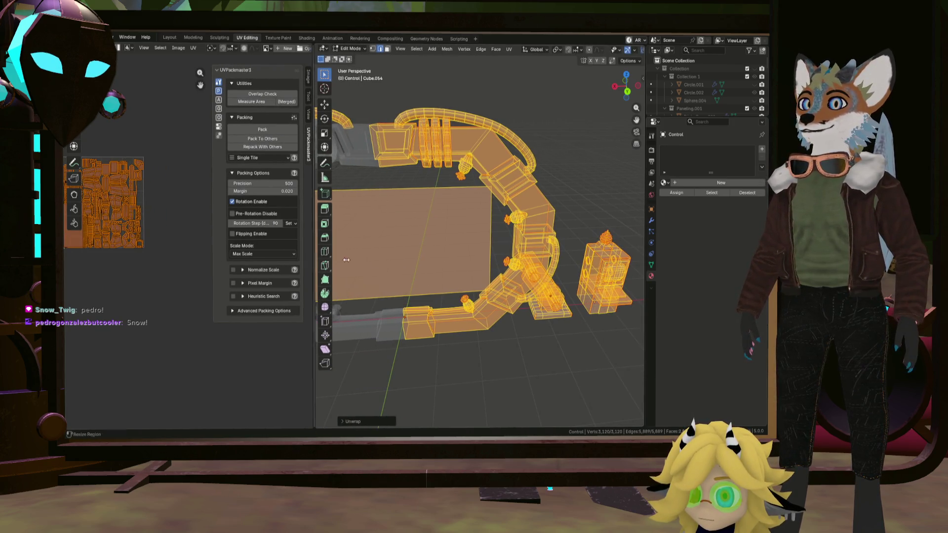
# Step: Select the whole connected console box mesh and frame it in the view
pyautogui.click(617, 297)
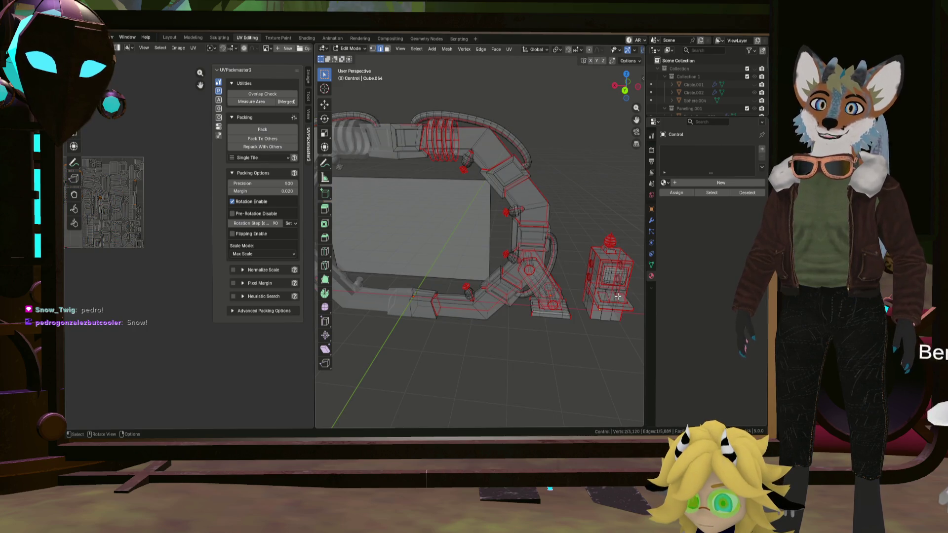
pyautogui.hotkey('ctrl', 'l')
pyautogui.moveTo(615, 301); pyautogui.dragTo(555, 305, button='middle')
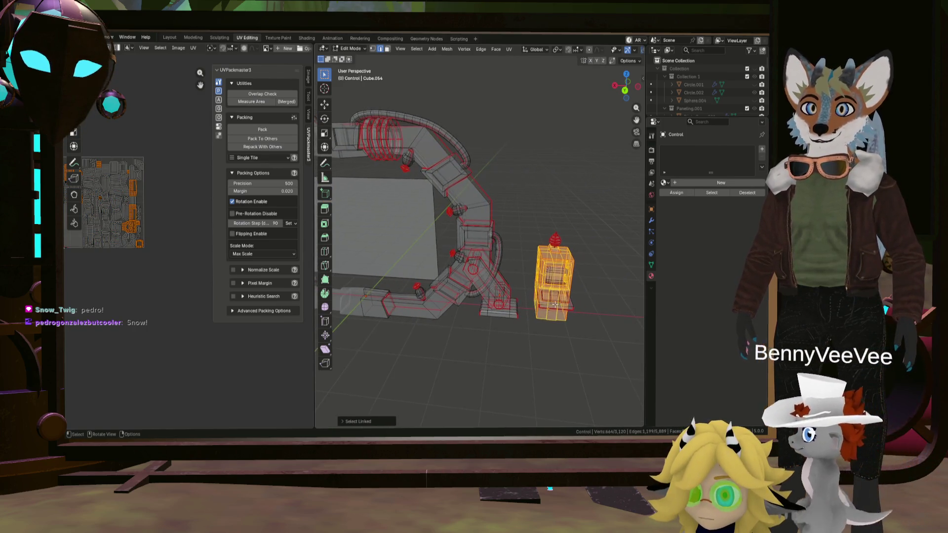
pyautogui.press('l')
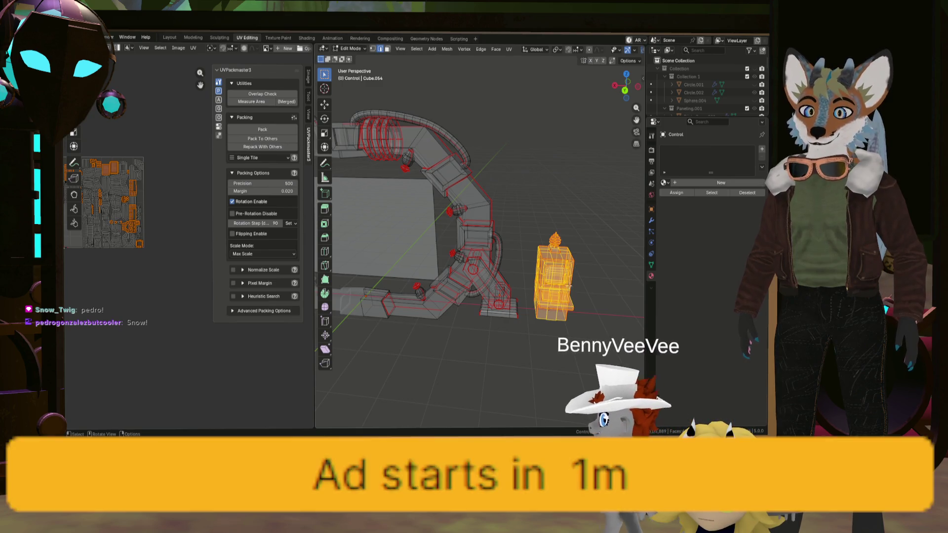
pyautogui.press('KP_Decimal')
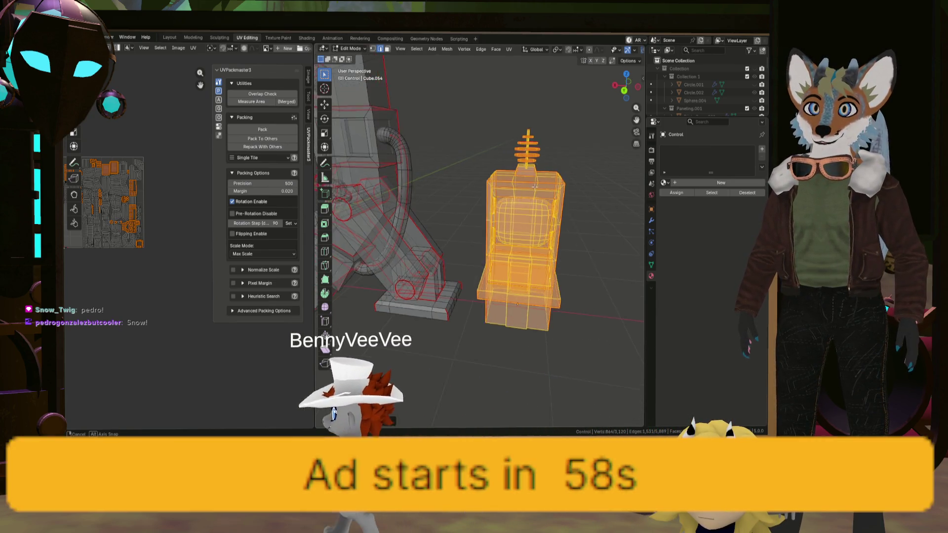
pyautogui.moveTo(569, 306)
pyautogui.mouseDown(button='middle')
pyautogui.moveTo(437, 163)
pyautogui.moveTo(471, 166)
pyautogui.mouseUp(button='middle')
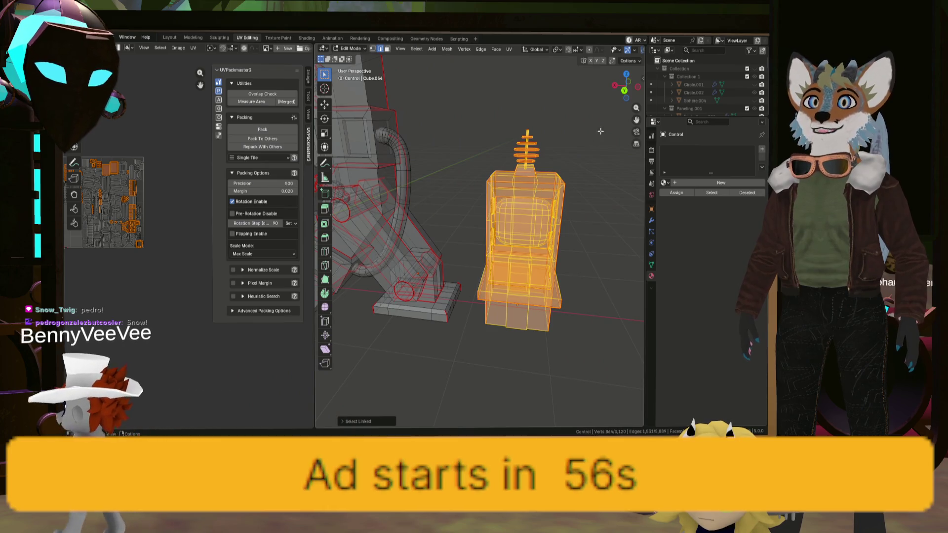
pyautogui.scroll(-5, 690, 88)
pyautogui.scroll(-2, 689, 87)
pyautogui.moveTo(459, 118); pyautogui.dragTo(491, 115, button='middle')
# Step: Separate the selected console into its own object via F3 > Separate > Selection
pyautogui.press('F3')
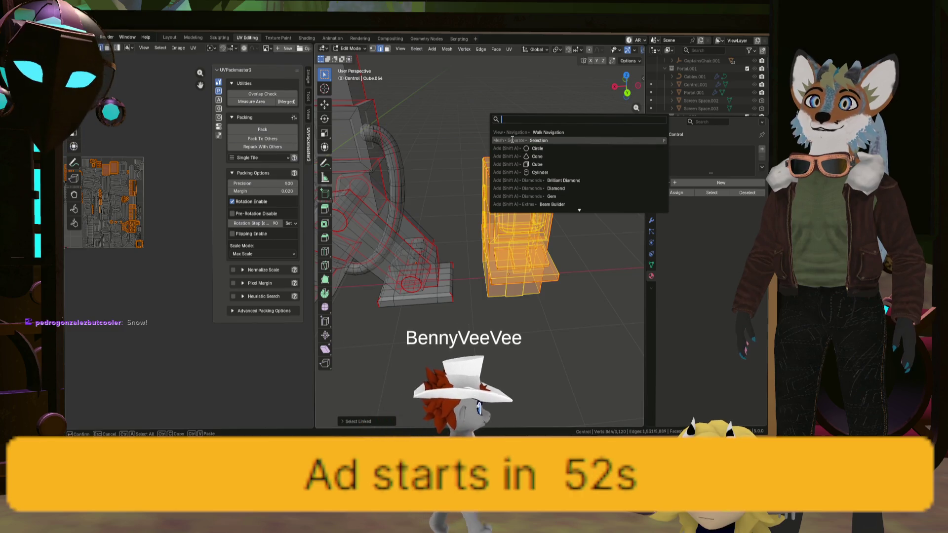
pyautogui.click(511, 142)
pyautogui.scroll(5, 692, 85)
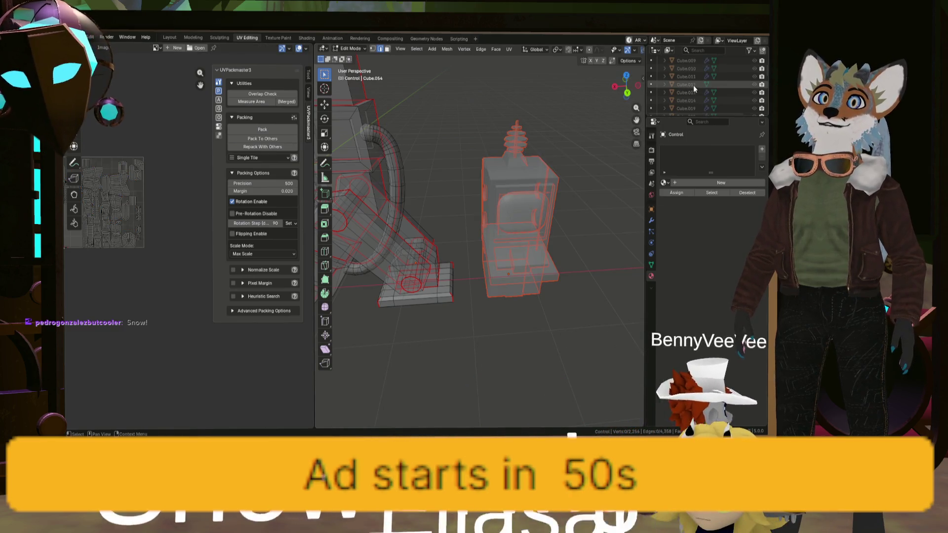
pyautogui.scroll(5, 684, 89)
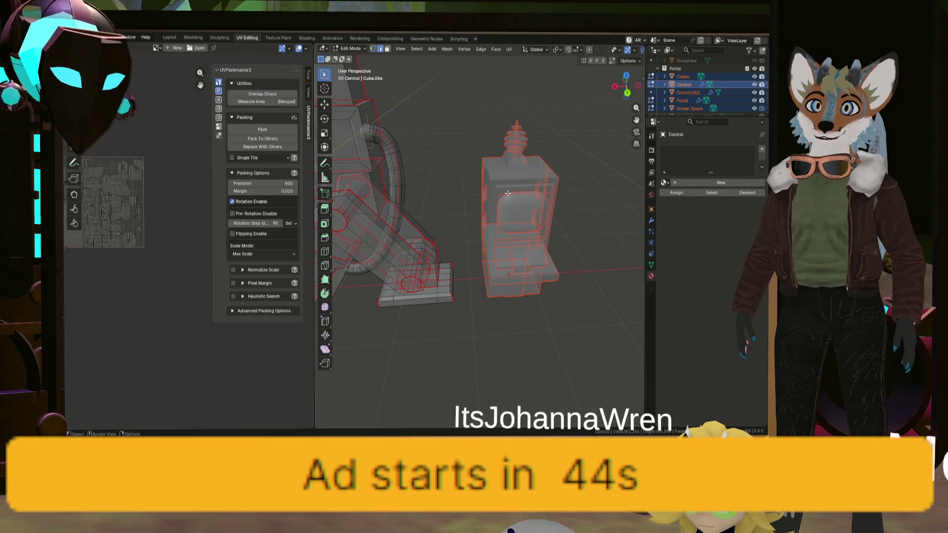
# Step: Check the separated Control console and Portal objects, toggling in and out of Edit Mode
pyautogui.press('Tab')
pyautogui.click(526, 190)
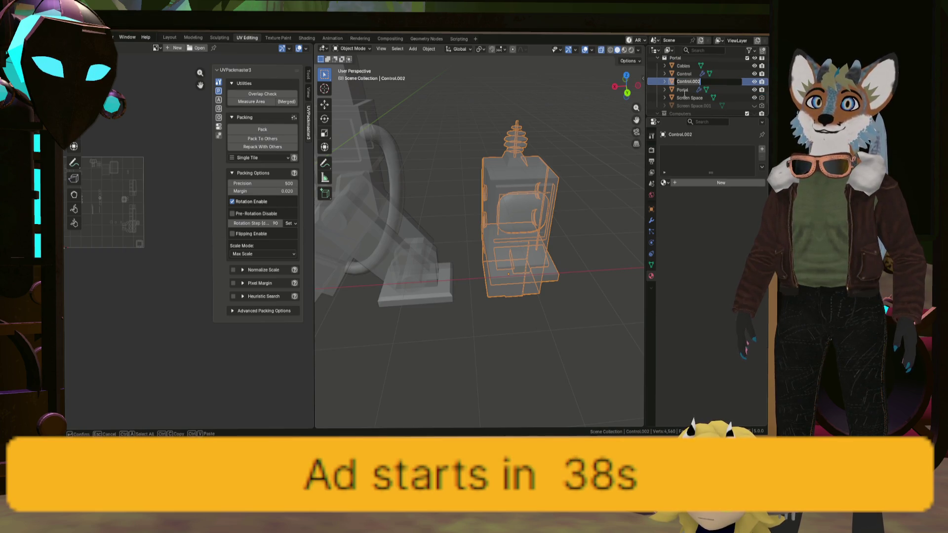
pyautogui.click(675, 73)
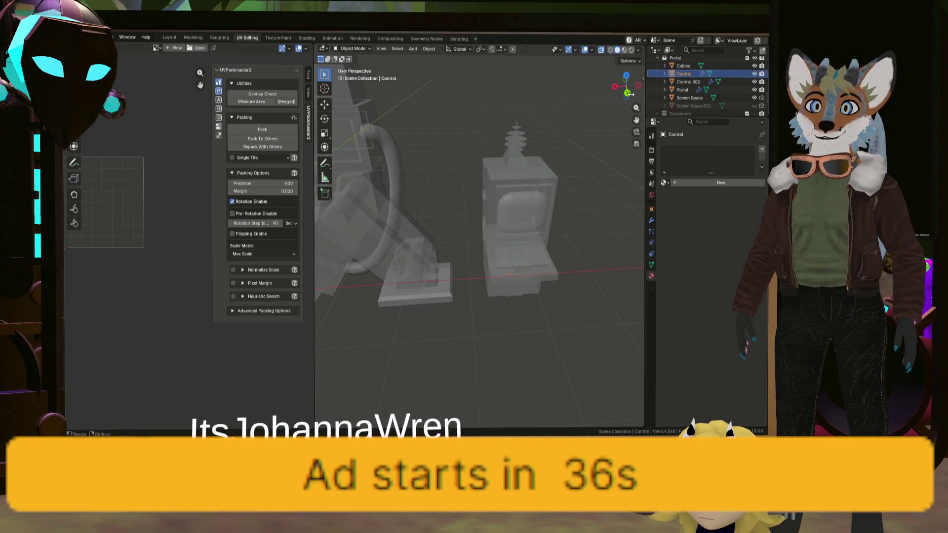
pyautogui.press('KP_Decimal')
pyautogui.moveTo(479, 150)
pyautogui.mouseDown(button='middle')
pyautogui.moveTo(520, 150)
pyautogui.moveTo(570, 173)
pyautogui.moveTo(562, 172)
pyautogui.mouseUp(button='middle')
pyautogui.press('a')
pyautogui.press('Tab')
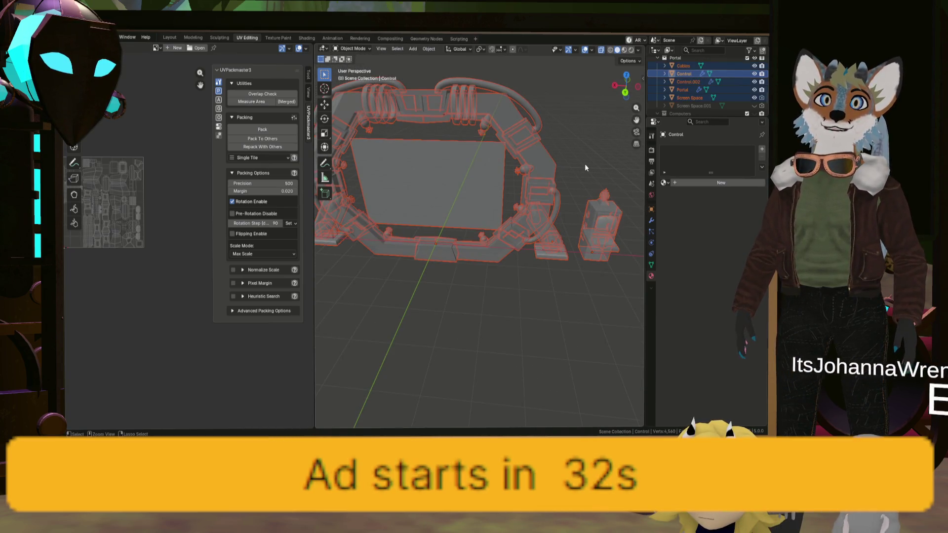
pyautogui.press('l')
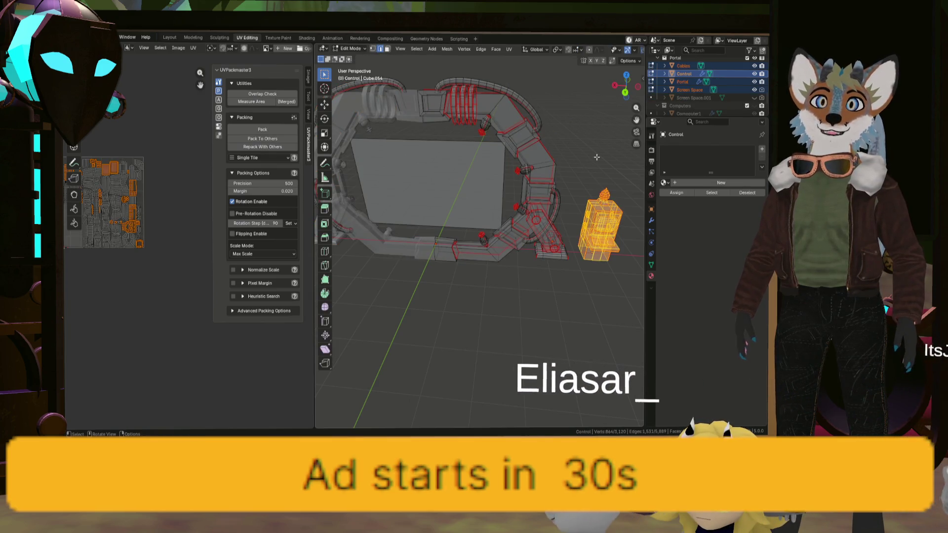
pyautogui.click(682, 82)
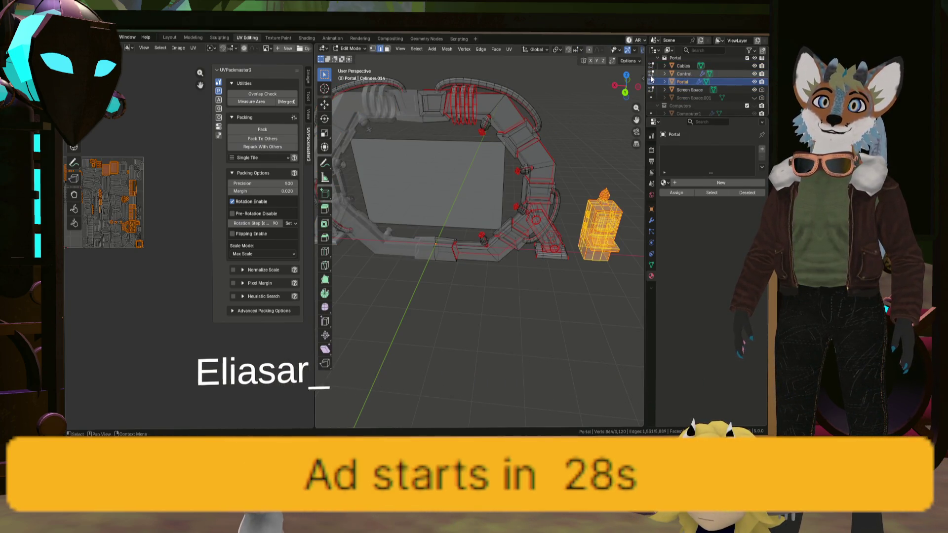
pyautogui.press('Tab')
pyautogui.click(598, 222)
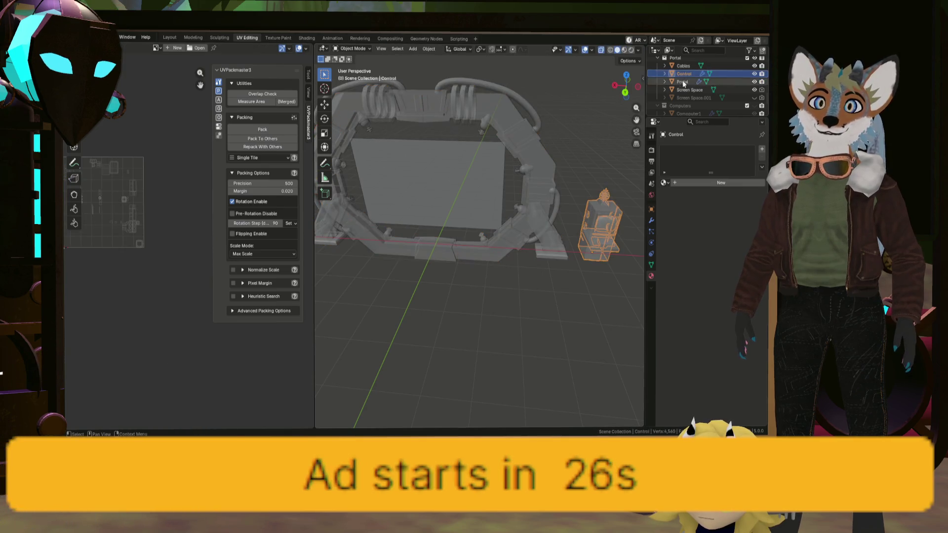
pyautogui.moveTo(598, 222)
pyautogui.mouseDown(button='middle')
pyautogui.moveTo(560, 163)
pyautogui.moveTo(499, 173)
pyautogui.moveTo(540, 167)
pyautogui.mouseUp(button='middle')
# Step: Join the Cables object into the active Portal object with Ctrl+J
pyautogui.click(683, 66)
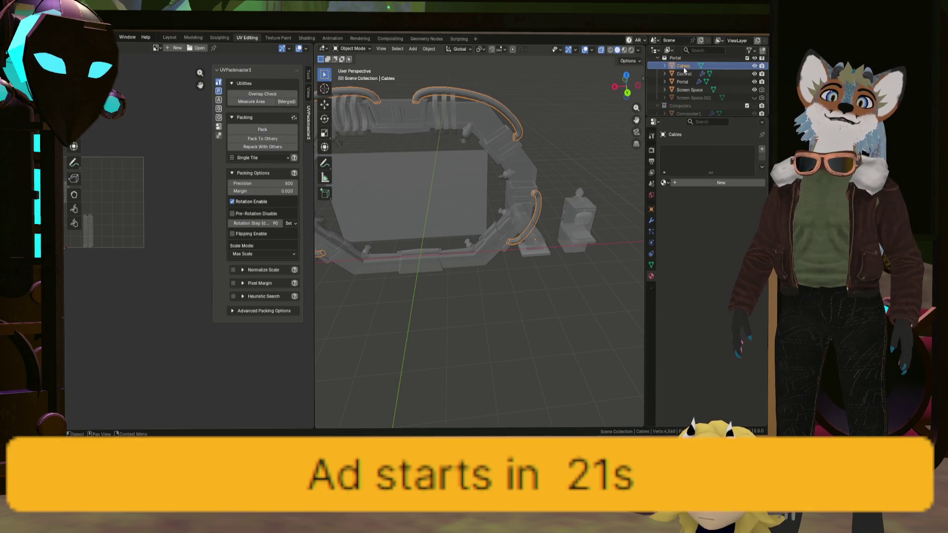
pyautogui.keyDown('ctrl'); pyautogui.click(686, 82); pyautogui.keyUp('ctrl')
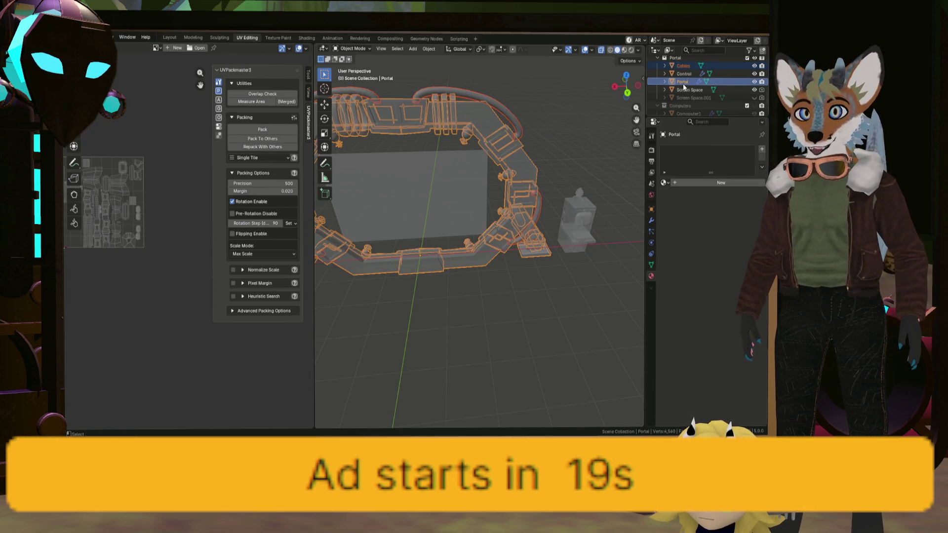
pyautogui.hotkey('ctrl', 'j')
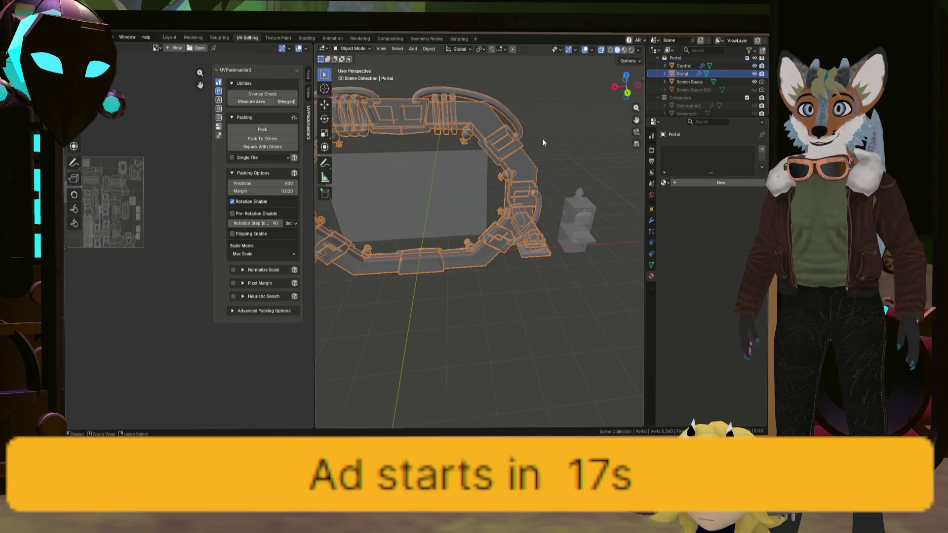
pyautogui.moveTo(526, 123)
pyautogui.mouseDown(button='middle')
pyautogui.moveTo(515, 141)
pyautogui.moveTo(452, 146)
pyautogui.moveTo(487, 165)
pyautogui.mouseUp(button='middle')
pyautogui.scroll(5, 465, 123)
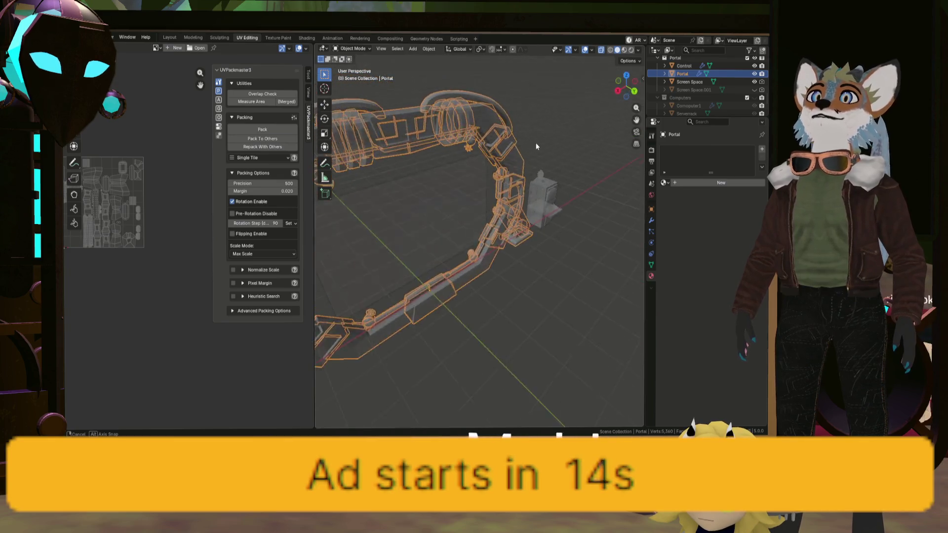
pyautogui.moveTo(464, 123); pyautogui.dragTo(405, 104, button='middle')
pyautogui.scroll(-5, 405, 104)
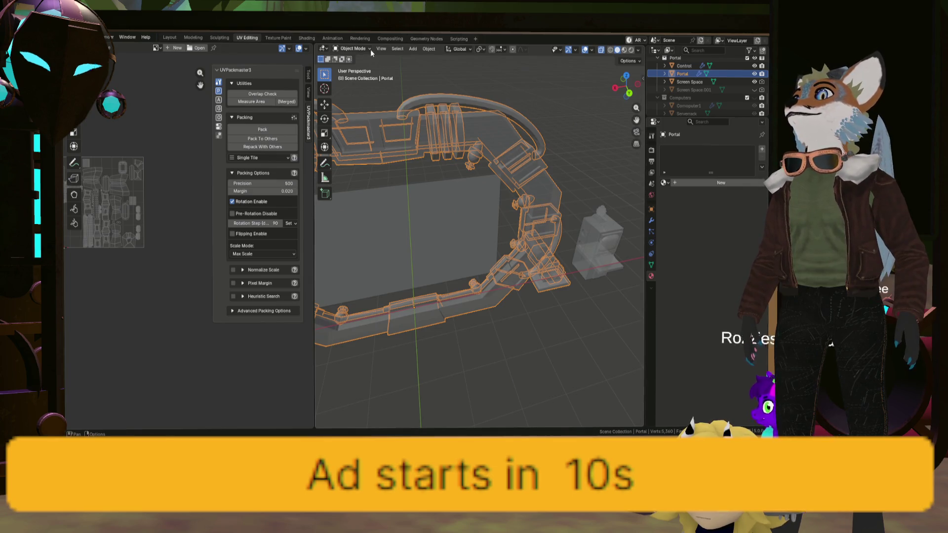
# Step: Apply Shade Auto Smooth to the Portal and set the Smooth by Angle angle to 50°
pyautogui.click(429, 49)
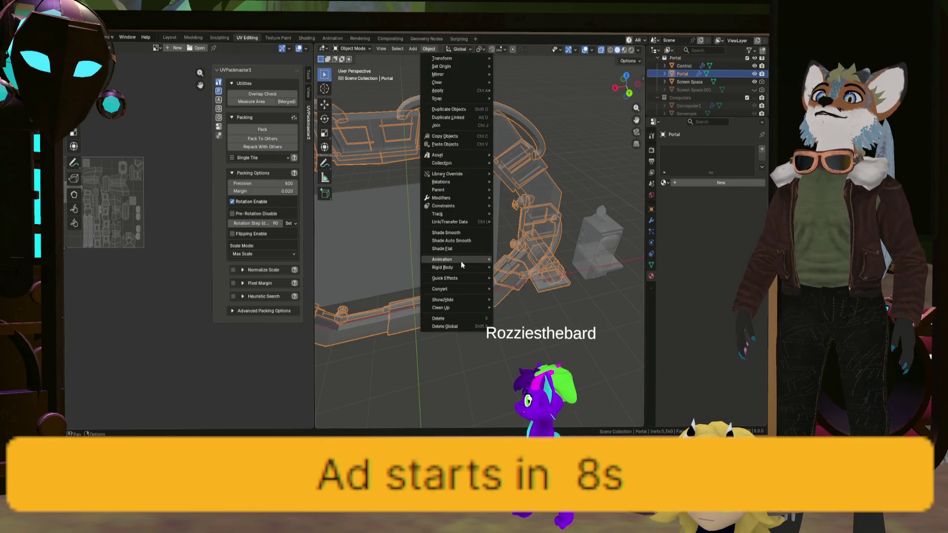
pyautogui.moveTo(462, 258)
pyautogui.click(461, 241)
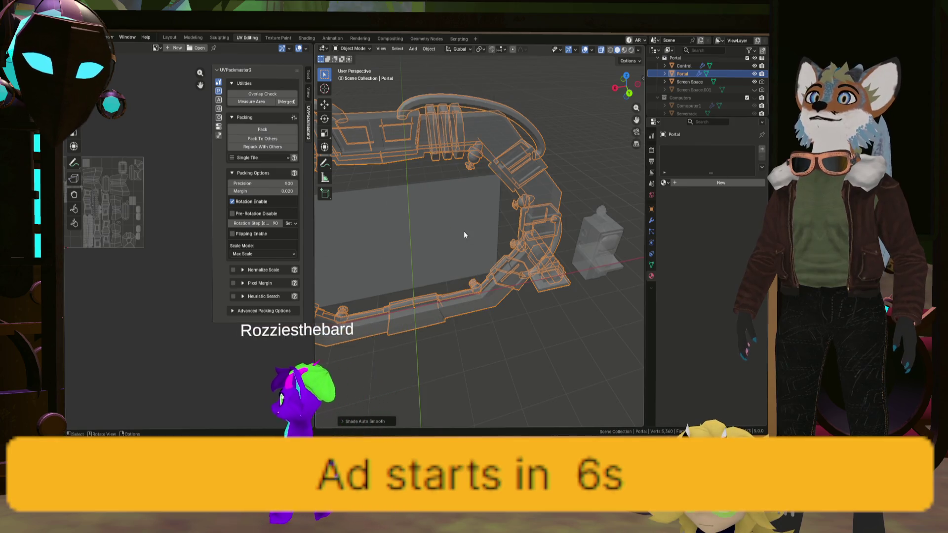
pyautogui.click(416, 48)
pyautogui.moveTo(428, 48)
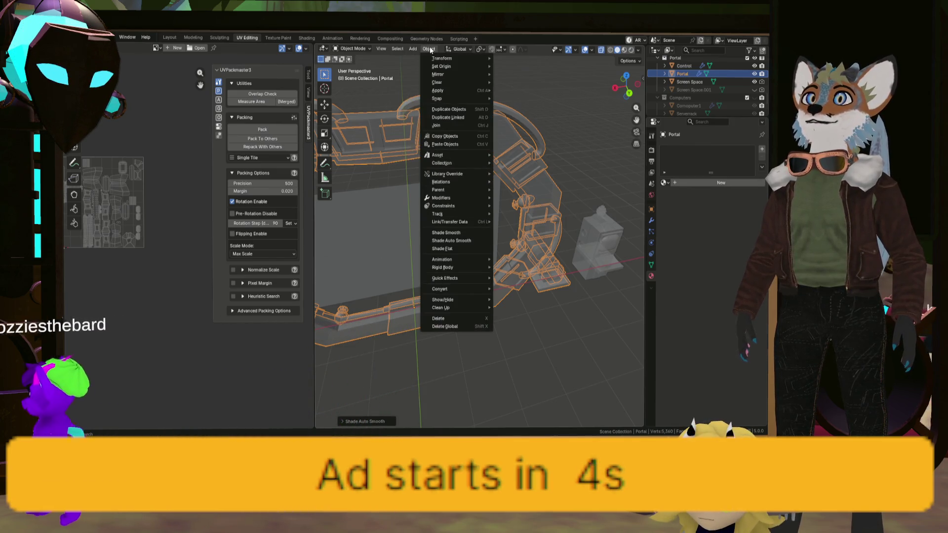
pyautogui.click(450, 233)
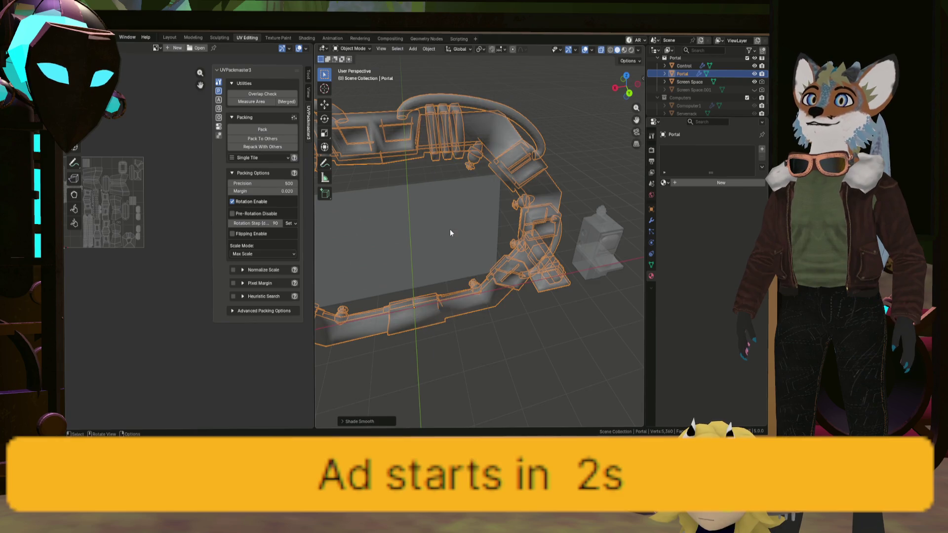
pyautogui.moveTo(450, 226); pyautogui.dragTo(452, 155, button='middle')
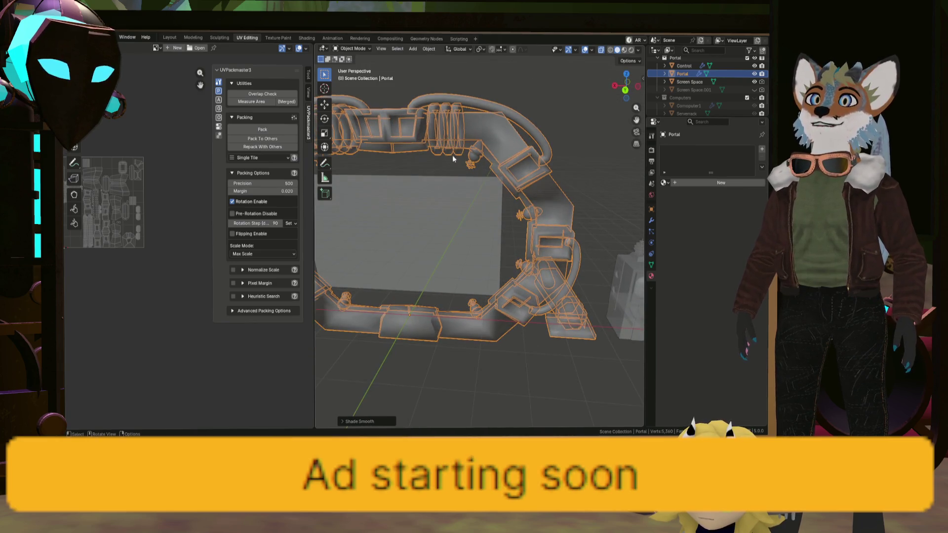
pyautogui.click(428, 48)
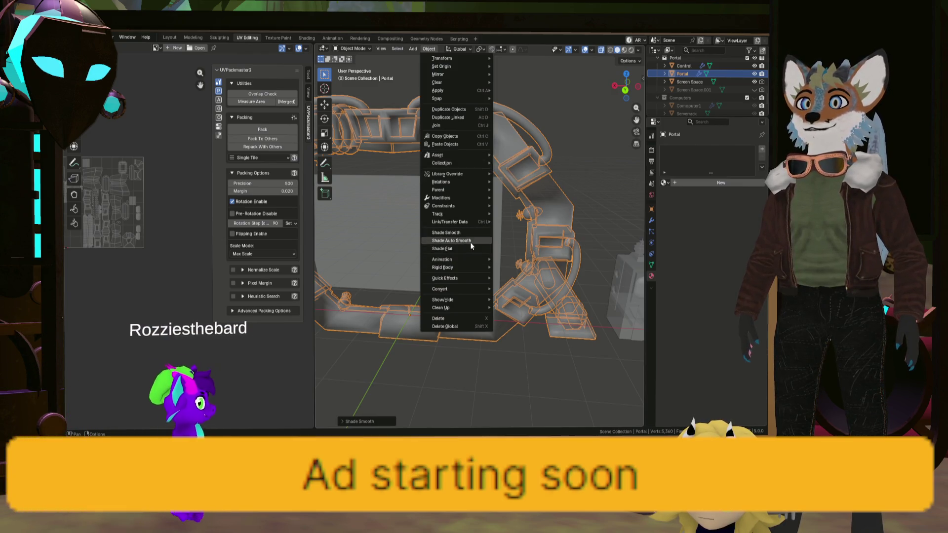
pyautogui.click(471, 242)
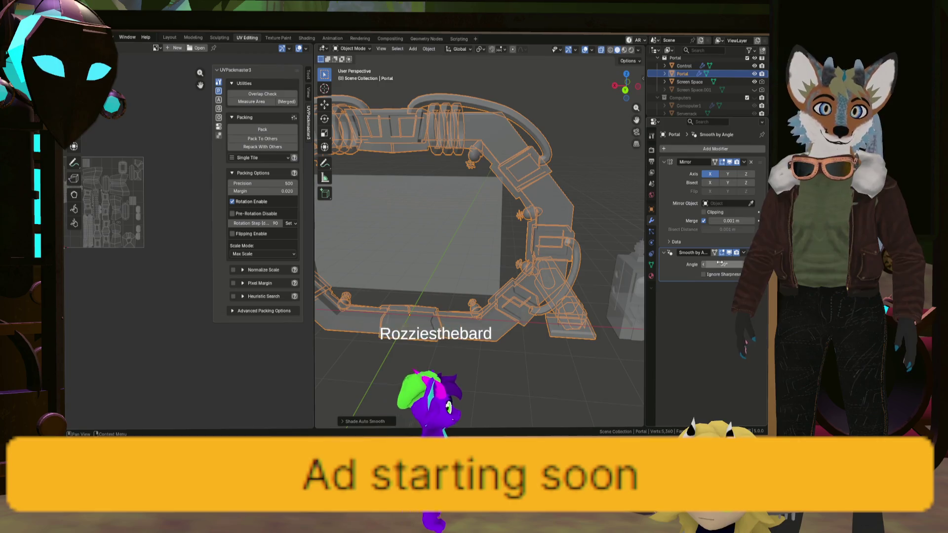
pyautogui.moveTo(720, 263); pyautogui.dragTo(727, 263)
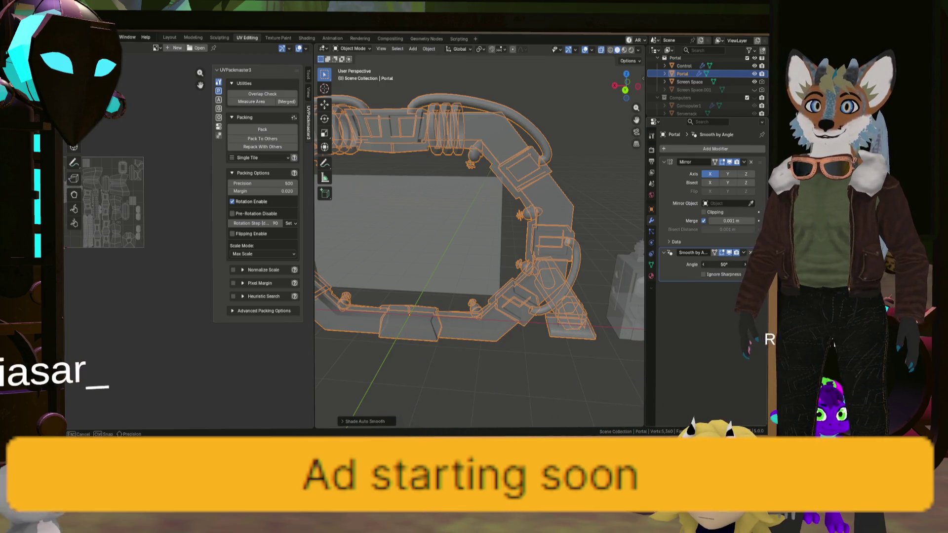
pyautogui.moveTo(445, 265)
pyautogui.mouseDown(button='middle')
pyautogui.moveTo(452, 232)
pyautogui.moveTo(427, 254)
pyautogui.moveTo(421, 278)
pyautogui.moveTo(558, 391)
pyautogui.mouseUp(button='middle')
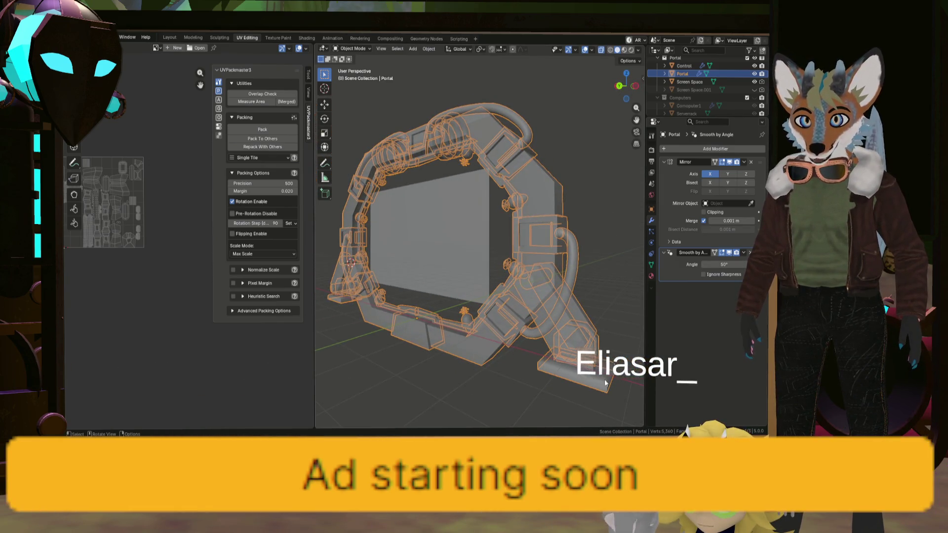
pyautogui.scroll(8, 490, 328)
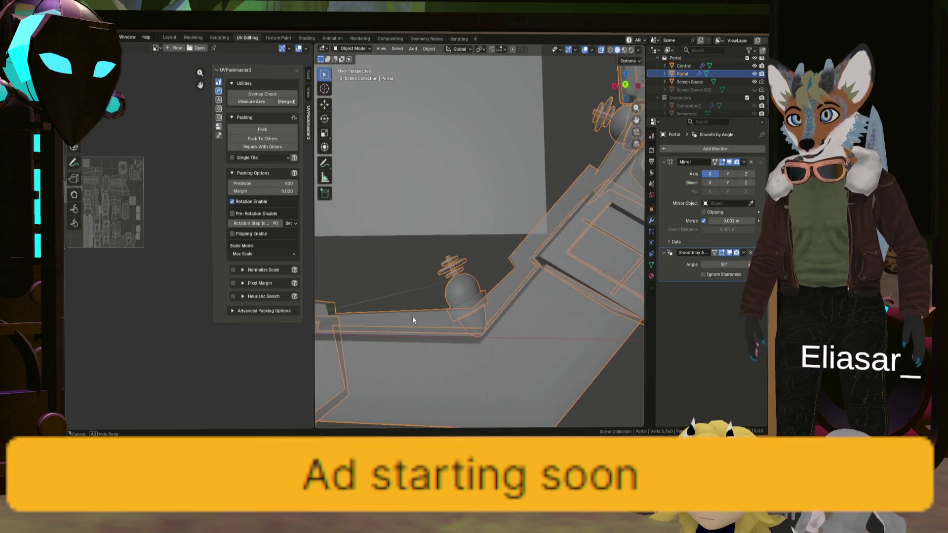
pyautogui.press('Tab')
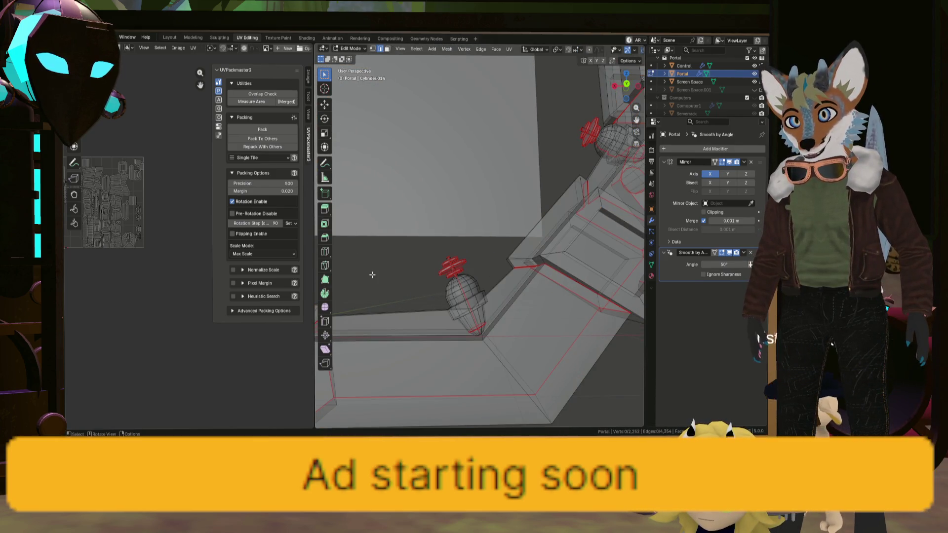
pyautogui.press('Tab')
pyautogui.scroll(-5, 475, 204)
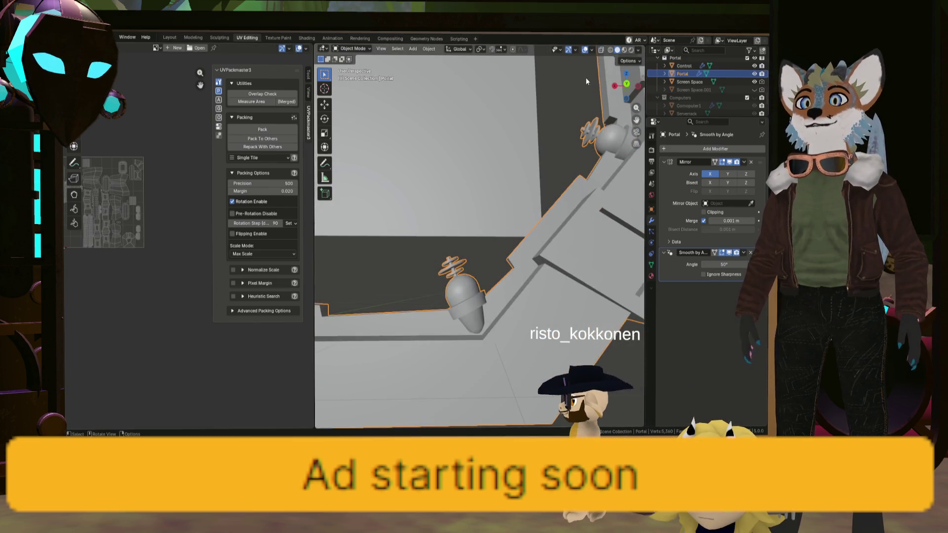
pyautogui.moveTo(475, 203)
pyautogui.mouseDown(button='middle')
pyautogui.moveTo(482, 235)
pyautogui.moveTo(464, 260)
pyautogui.moveTo(471, 236)
pyautogui.moveTo(460, 262)
pyautogui.moveTo(547, 215)
pyautogui.moveTo(522, 236)
pyautogui.moveTo(547, 221)
pyautogui.moveTo(526, 233)
pyautogui.moveTo(507, 229)
pyautogui.moveTo(539, 223)
pyautogui.mouseUp(button='middle')
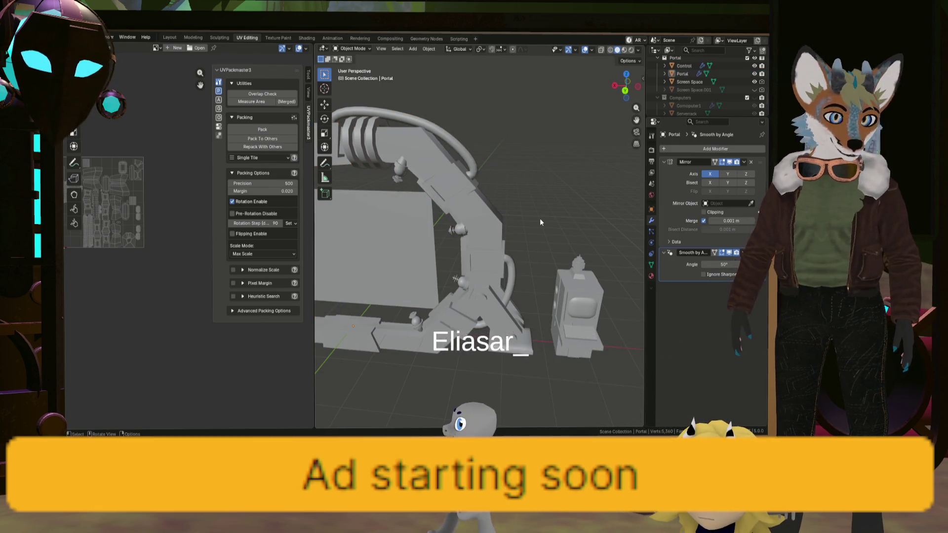
pyautogui.moveTo(540, 222)
pyautogui.mouseDown(button='middle')
pyautogui.moveTo(388, 223)
pyautogui.moveTo(354, 211)
pyautogui.moveTo(603, 227)
pyautogui.moveTo(523, 242)
pyautogui.moveTo(534, 245)
pyautogui.mouseUp(button='middle')
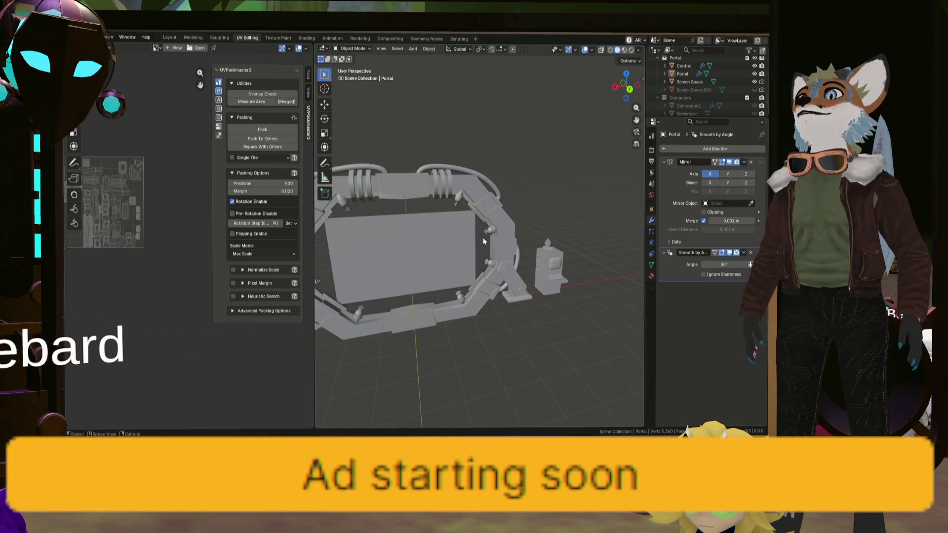
pyautogui.scroll(-3, 441, 213)
pyautogui.click(466, 206)
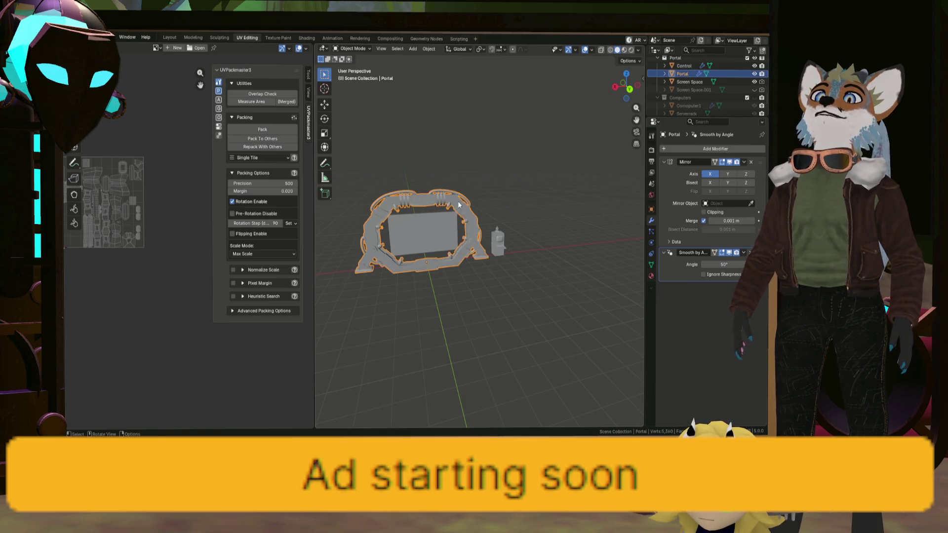
# Step: Create a new material named Portal for the portal frame
pyautogui.moveTo(459, 204)
pyautogui.mouseDown(button='middle')
pyautogui.moveTo(488, 213)
pyautogui.moveTo(478, 213)
pyautogui.mouseUp(button='middle')
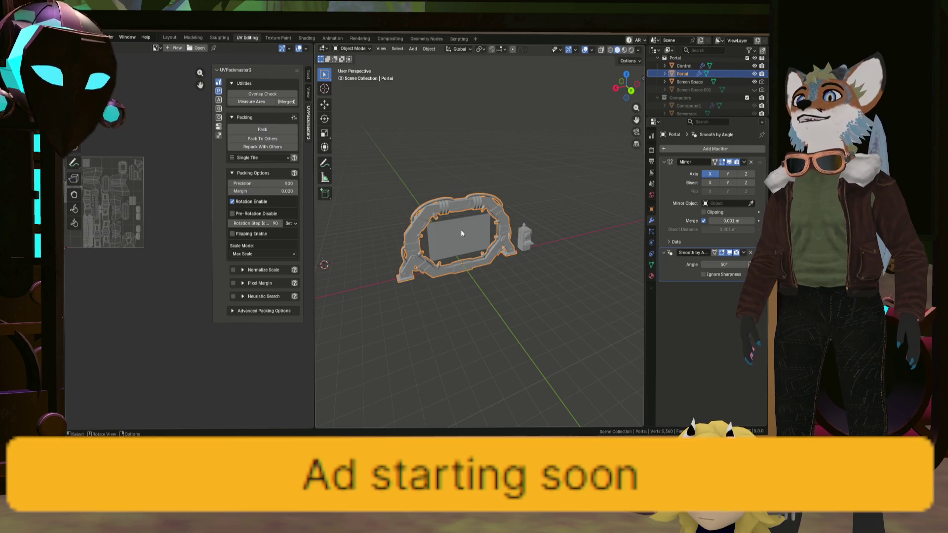
pyautogui.click(461, 230)
pyautogui.click(494, 214)
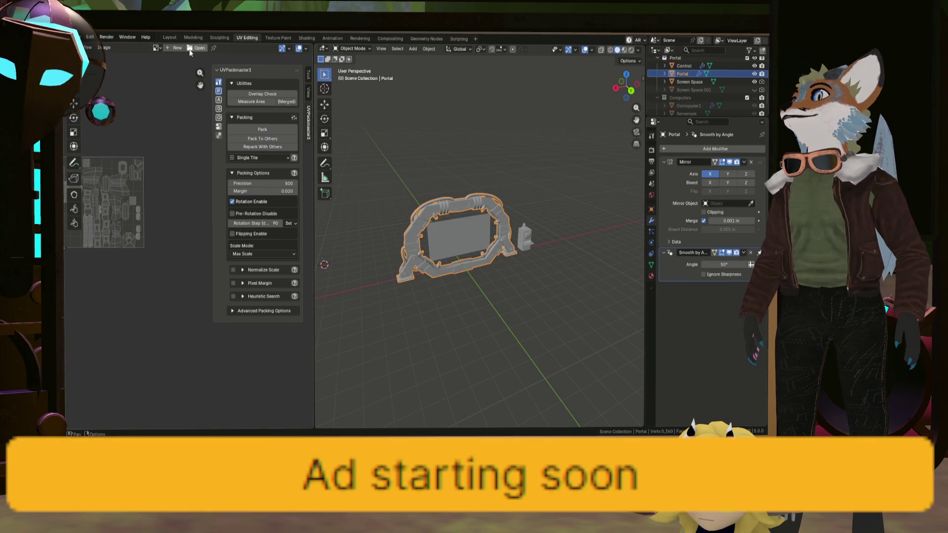
pyautogui.click(650, 276)
pyautogui.click(716, 185)
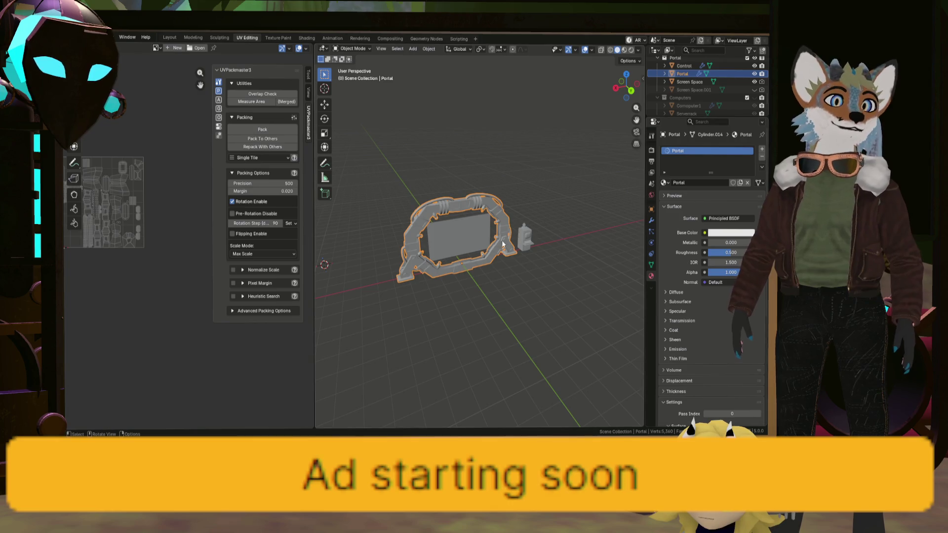
pyautogui.scroll(2, 509, 245)
# Step: Give the Control console a new material named Portal Console
pyautogui.click(528, 237)
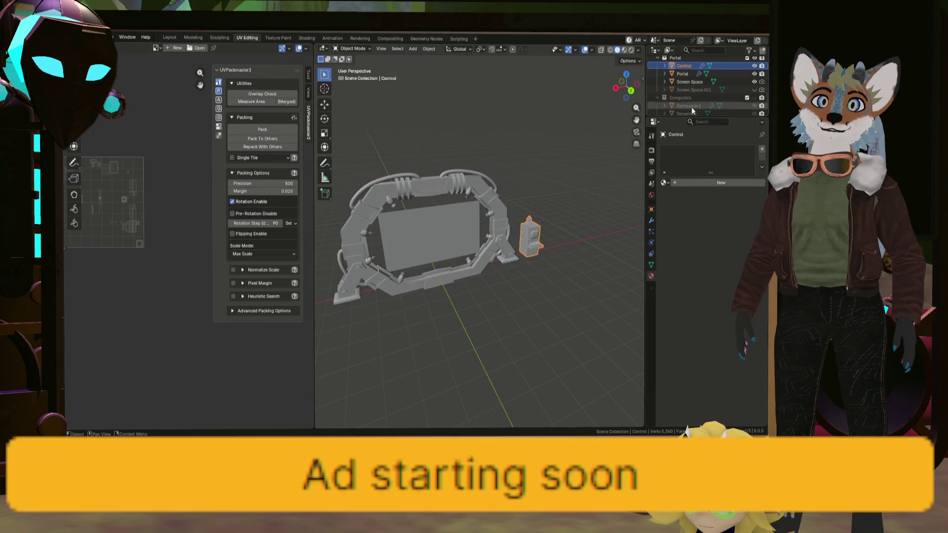
pyautogui.click(713, 183)
pyautogui.write('Portal Console')
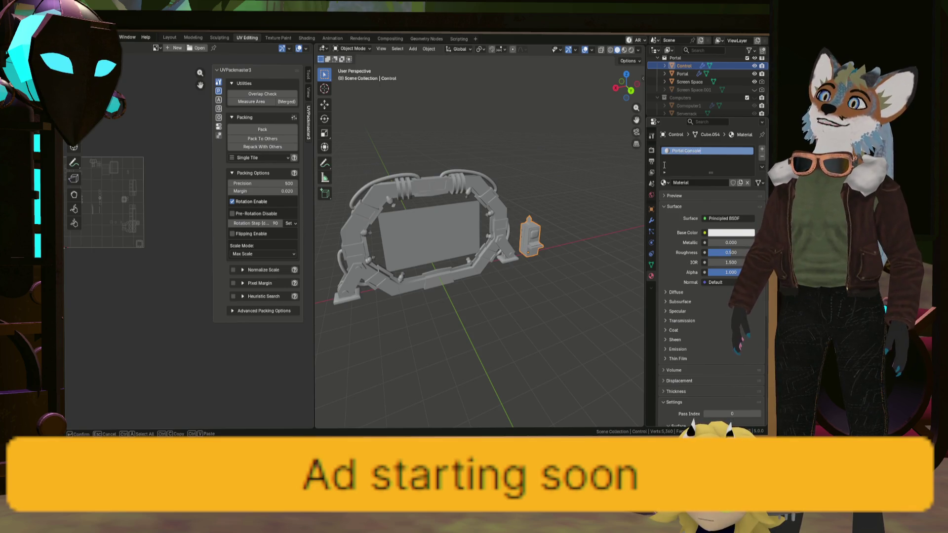
pyautogui.press('Return')
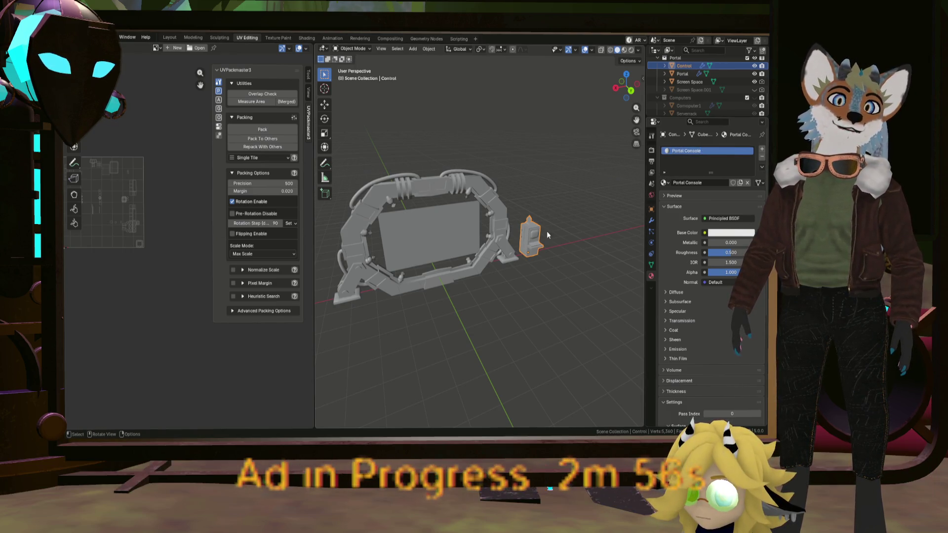
pyautogui.press('KP_Decimal')
# Step: Switch to the Layout workspace, browse the export formats, and deselect the console
pyautogui.press('Tab')
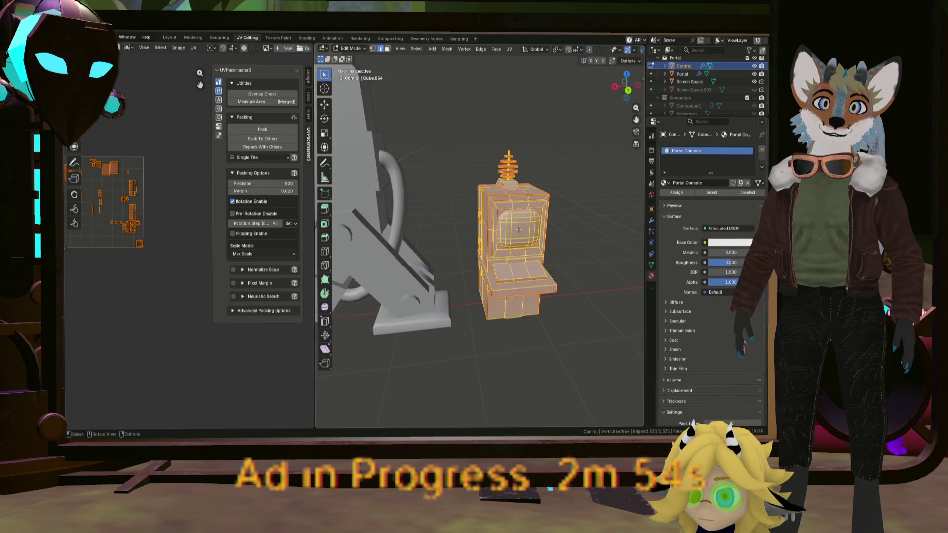
pyautogui.click(519, 230)
pyautogui.click(170, 38)
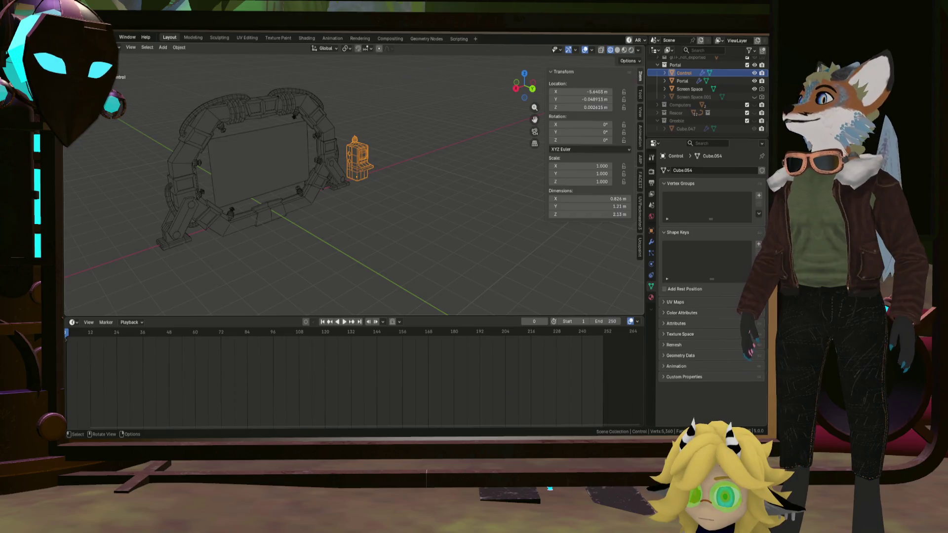
pyautogui.click(79, 37)
pyautogui.moveTo(90, 160)
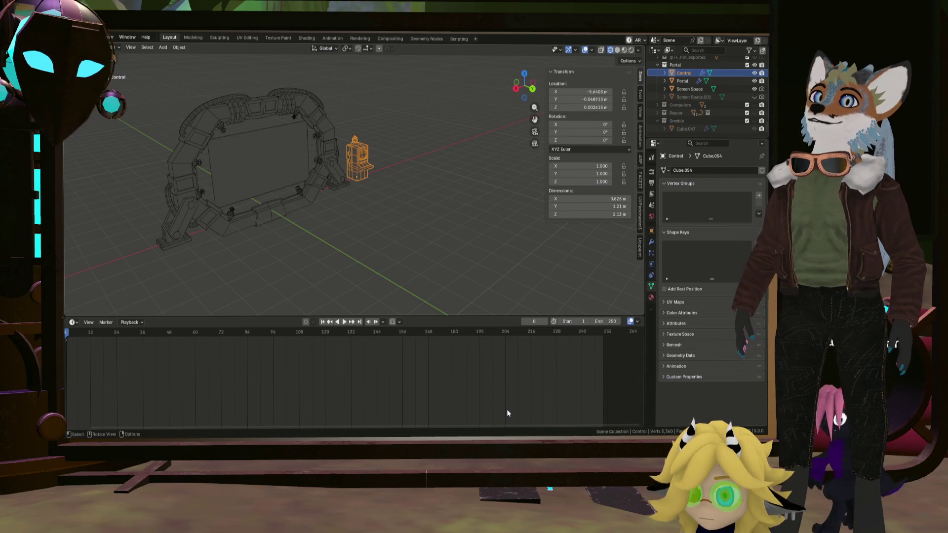
pyautogui.click(368, 222)
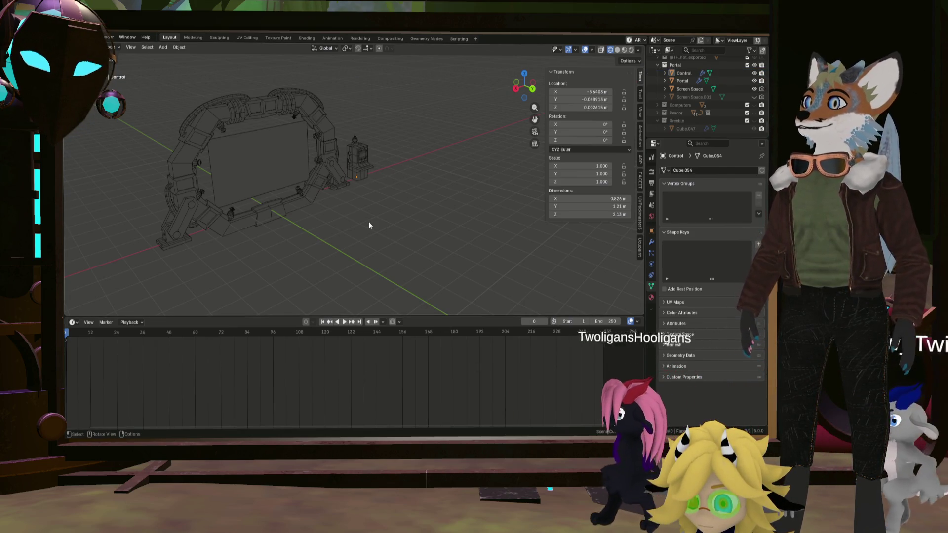
pyautogui.moveTo(368, 221); pyautogui.dragTo(433, 304, button='middle')
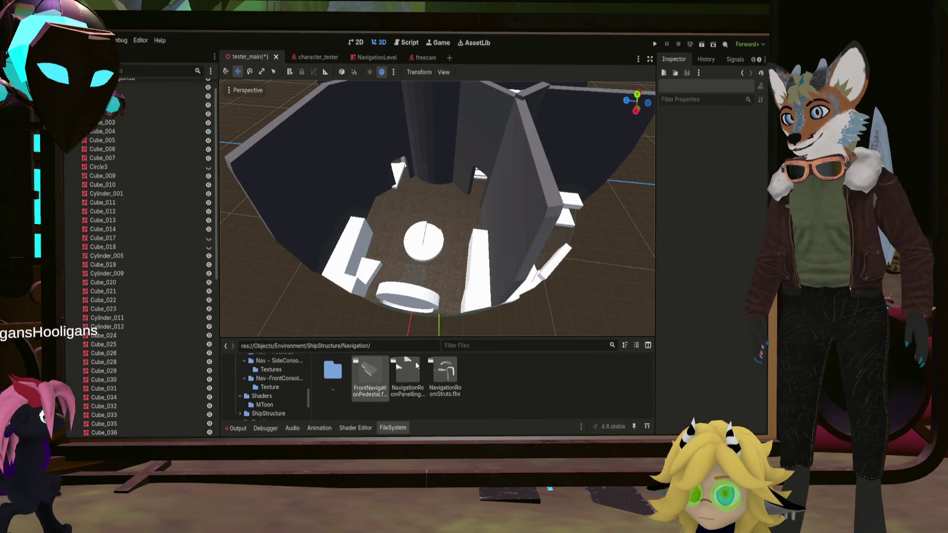
# Step: Orbit and zoom Godot's viewport to view the tester_main navigation room from above
pyautogui.moveTo(417, 268)
pyautogui.mouseDown(button='middle')
pyautogui.moveTo(423, 223)
pyautogui.moveTo(420, 241)
pyautogui.mouseUp(button='middle')
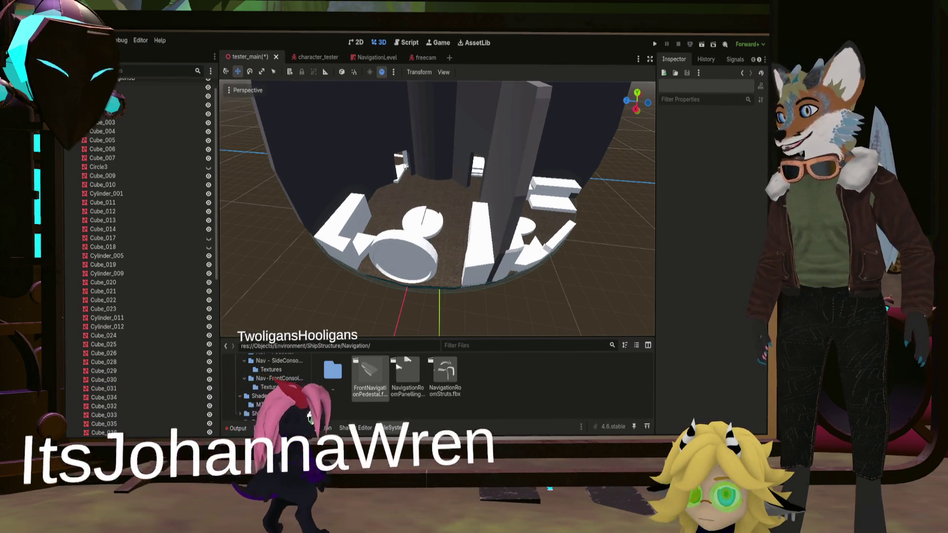
pyautogui.scroll(-4, 460, 165)
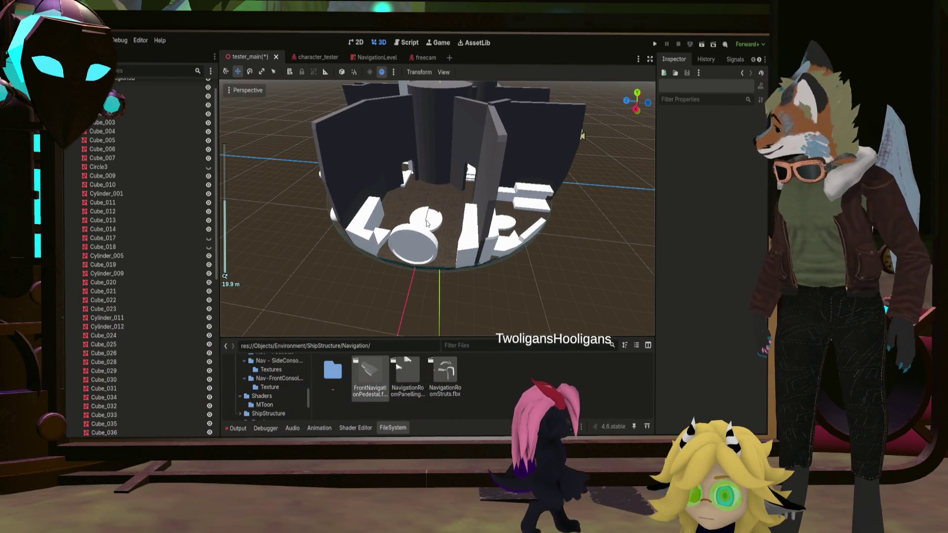
pyautogui.moveTo(460, 164)
pyautogui.mouseDown(button='middle')
pyautogui.moveTo(420, 246)
pyautogui.moveTo(429, 221)
pyautogui.moveTo(528, 233)
pyautogui.moveTo(493, 237)
pyautogui.moveTo(468, 220)
pyautogui.moveTo(442, 252)
pyautogui.moveTo(424, 242)
pyautogui.moveTo(336, 248)
pyautogui.moveTo(446, 211)
pyautogui.mouseUp(button='middle')
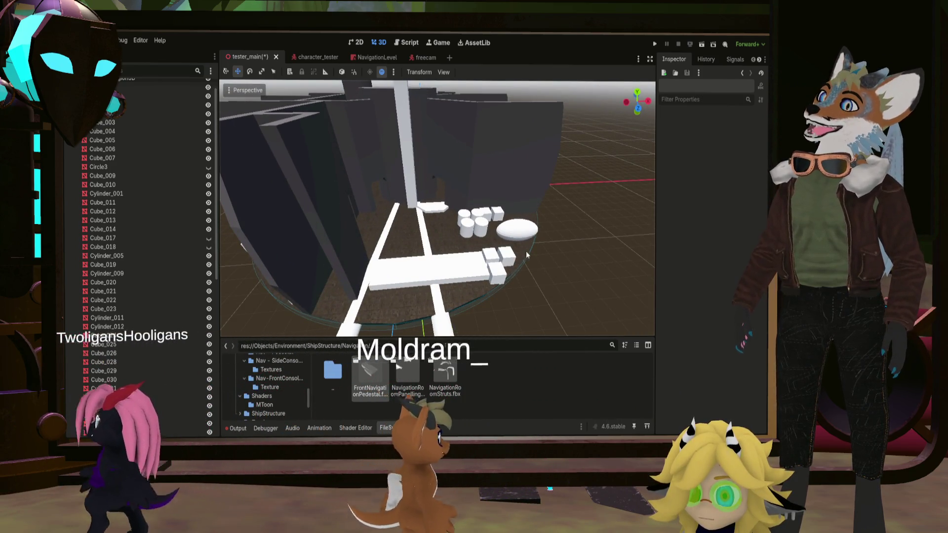
pyautogui.moveTo(321, 242); pyautogui.dragTo(434, 192, button='middle')
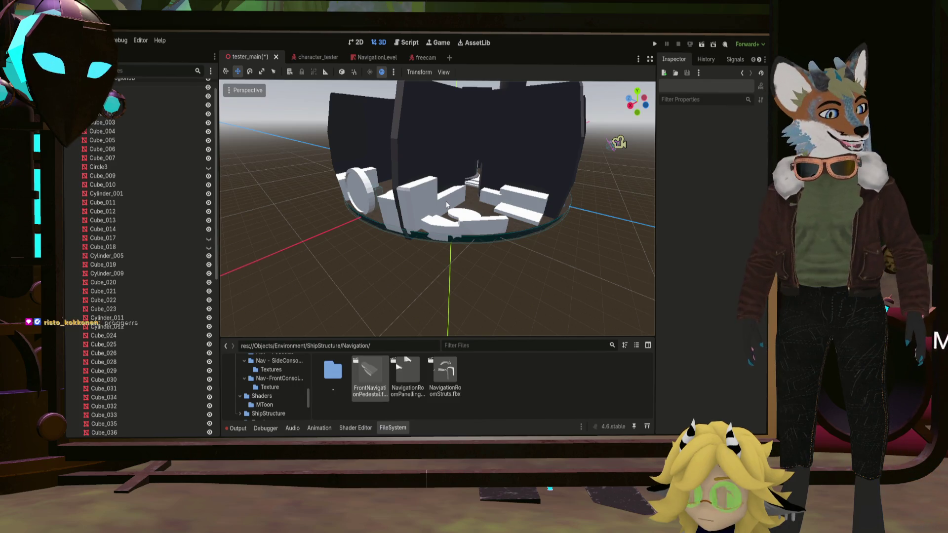
pyautogui.moveTo(448, 204); pyautogui.dragTo(447, 219, button='middle')
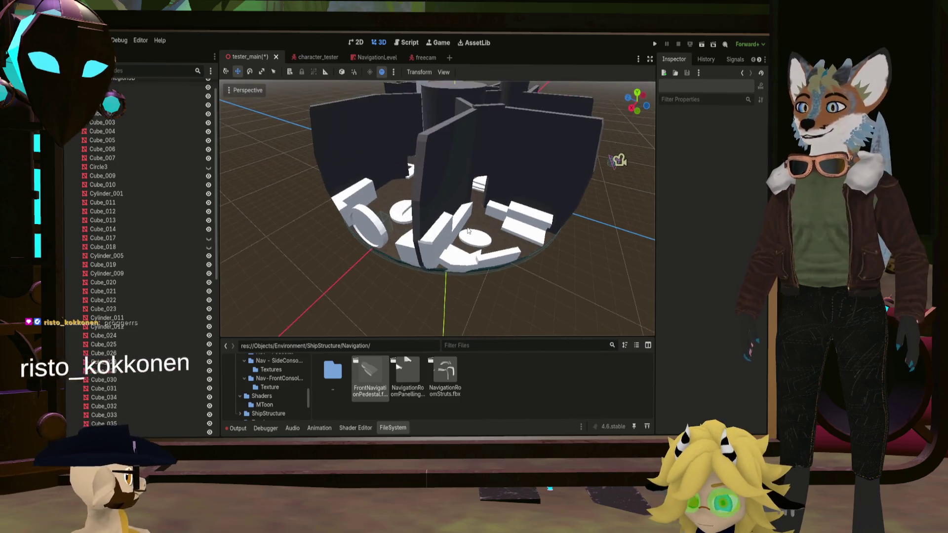
pyautogui.moveTo(455, 216); pyautogui.dragTo(434, 227, button='middle')
pyautogui.scroll(3, 422, 234)
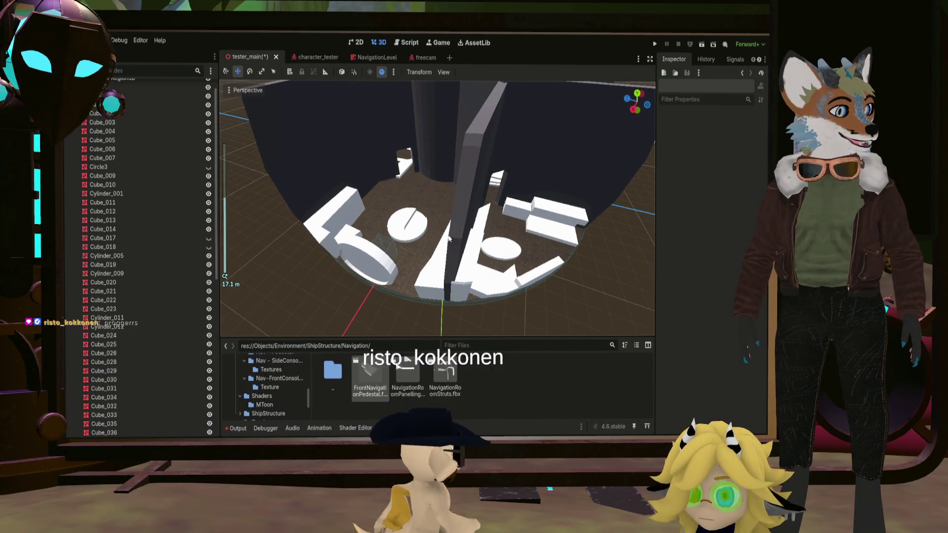